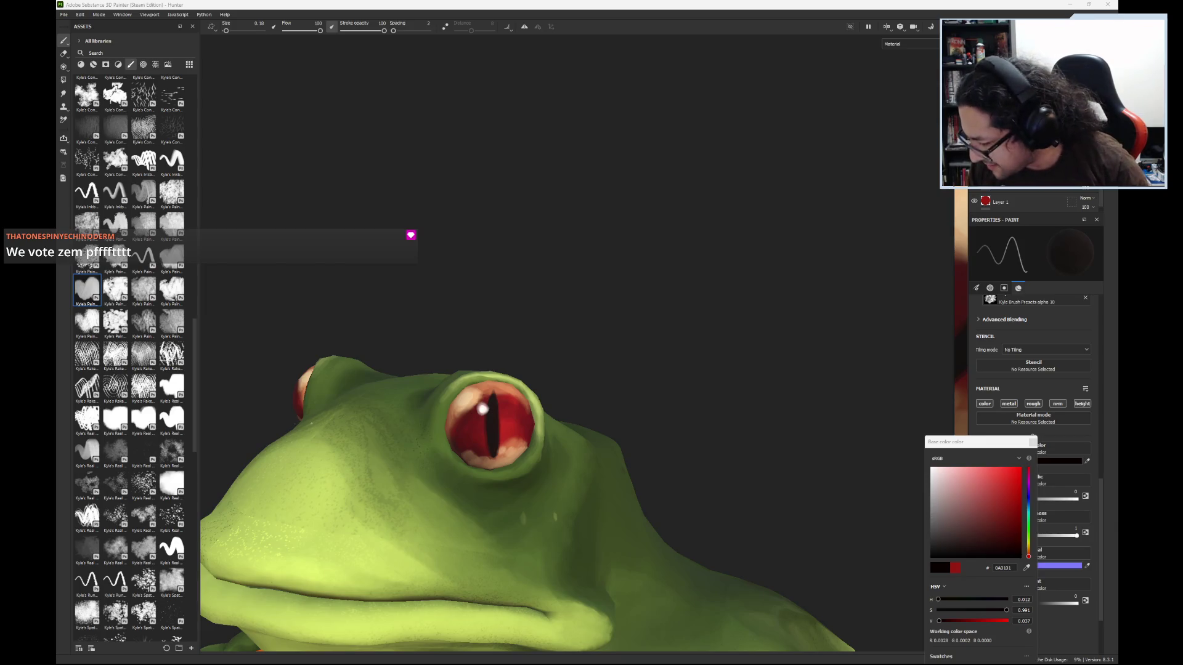
- Lower the brush flow, apply a broader textured brush at size 12.01, then switch to the eraser
left_click_drag(481, 459, 509, 456, "alt")
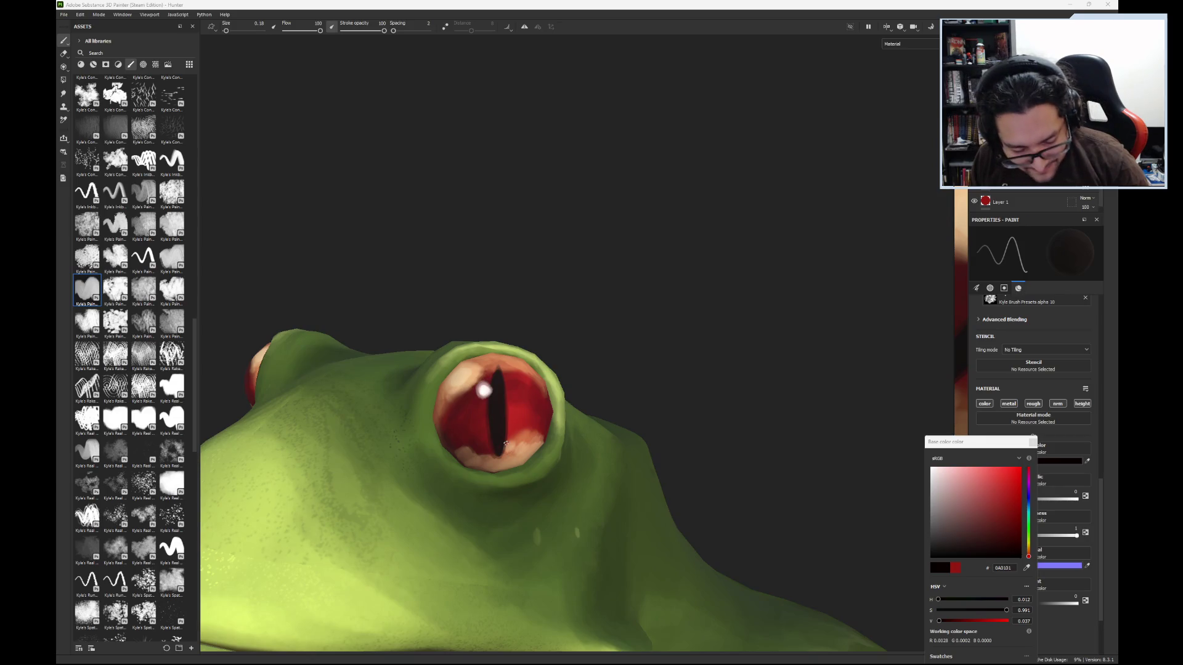
left_click_drag(505, 444, 513, 452, "alt")
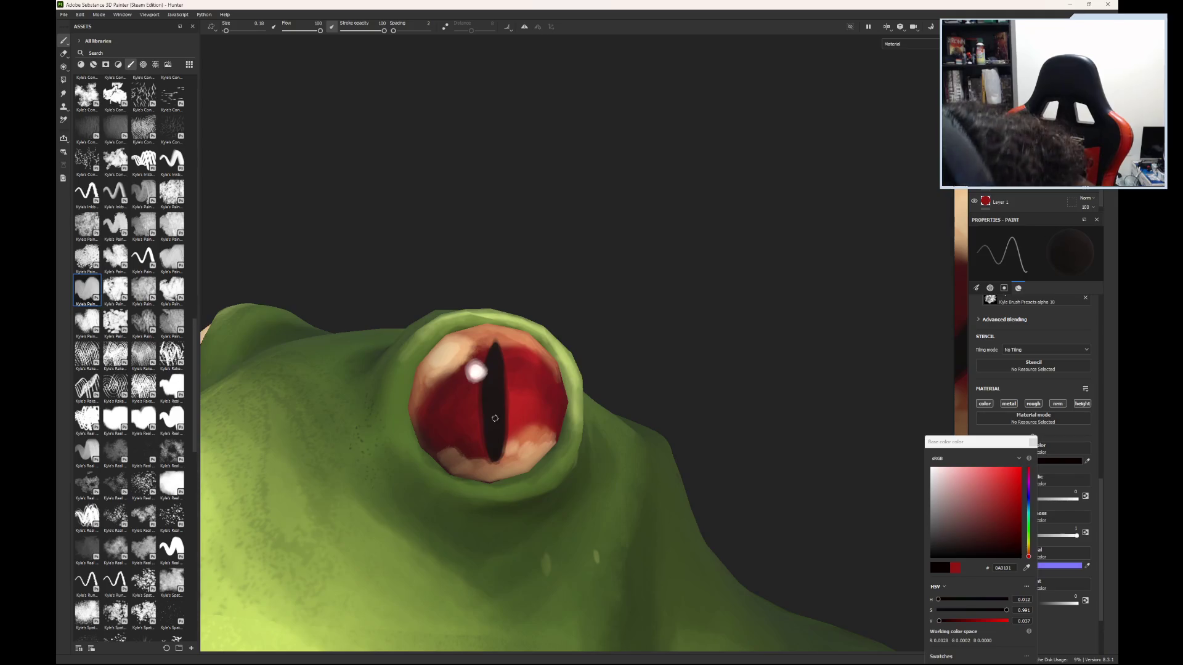
left_click_drag(321, 31, 310, 37)
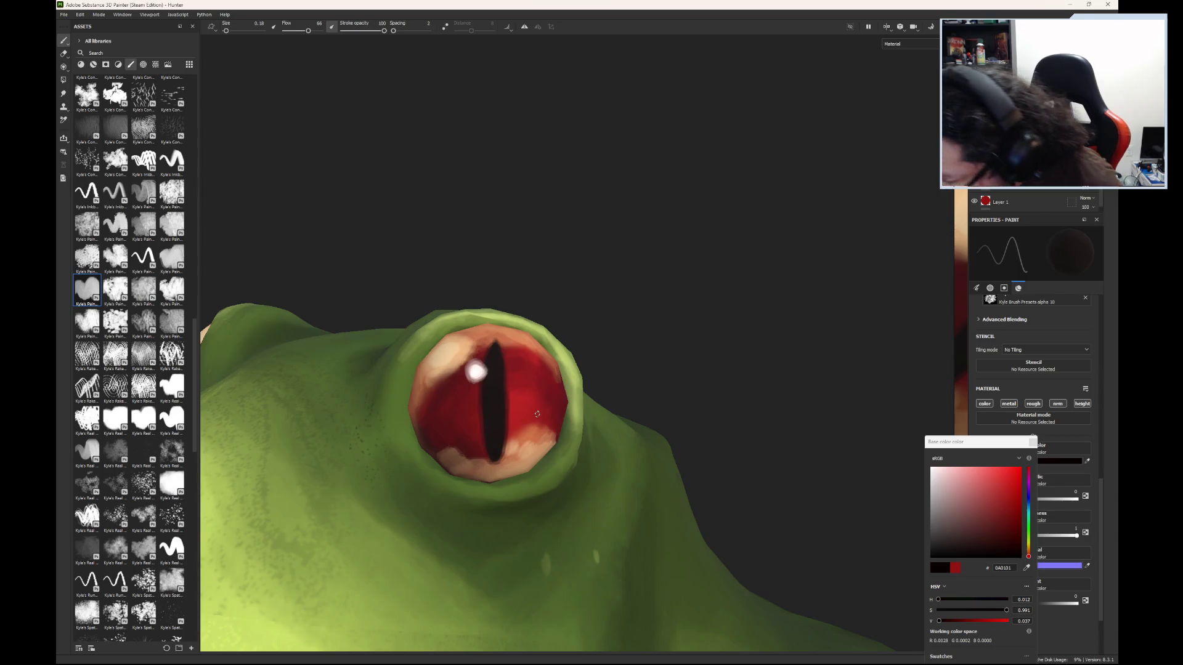
left_click(91, 285)
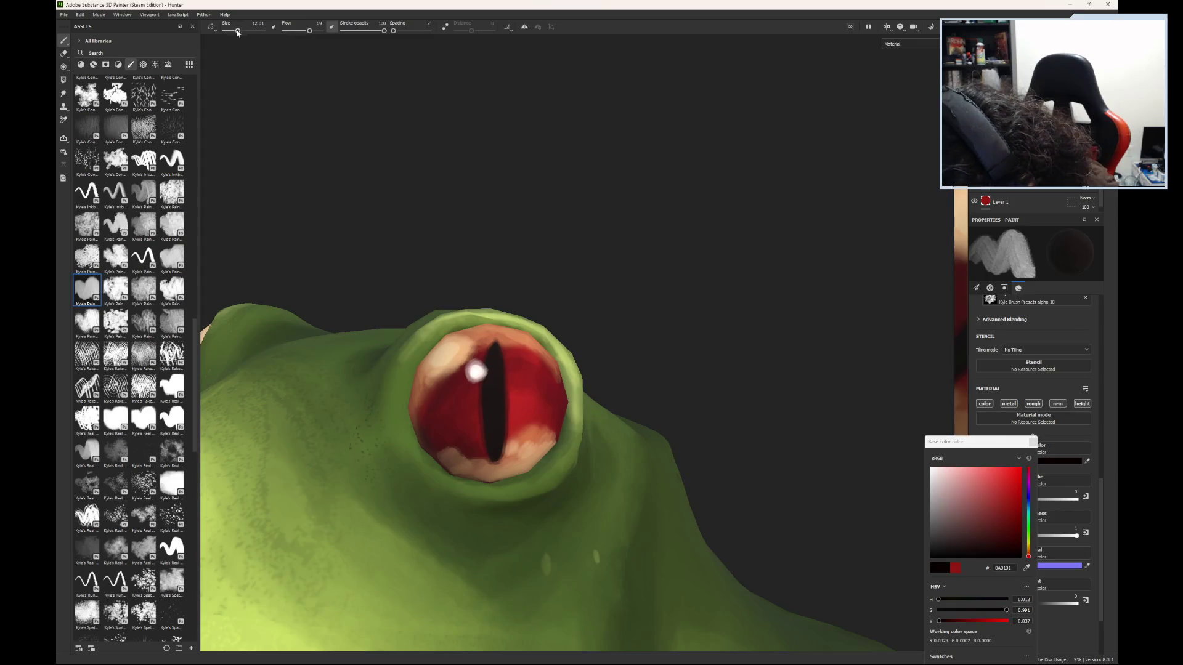
left_click(64, 54)
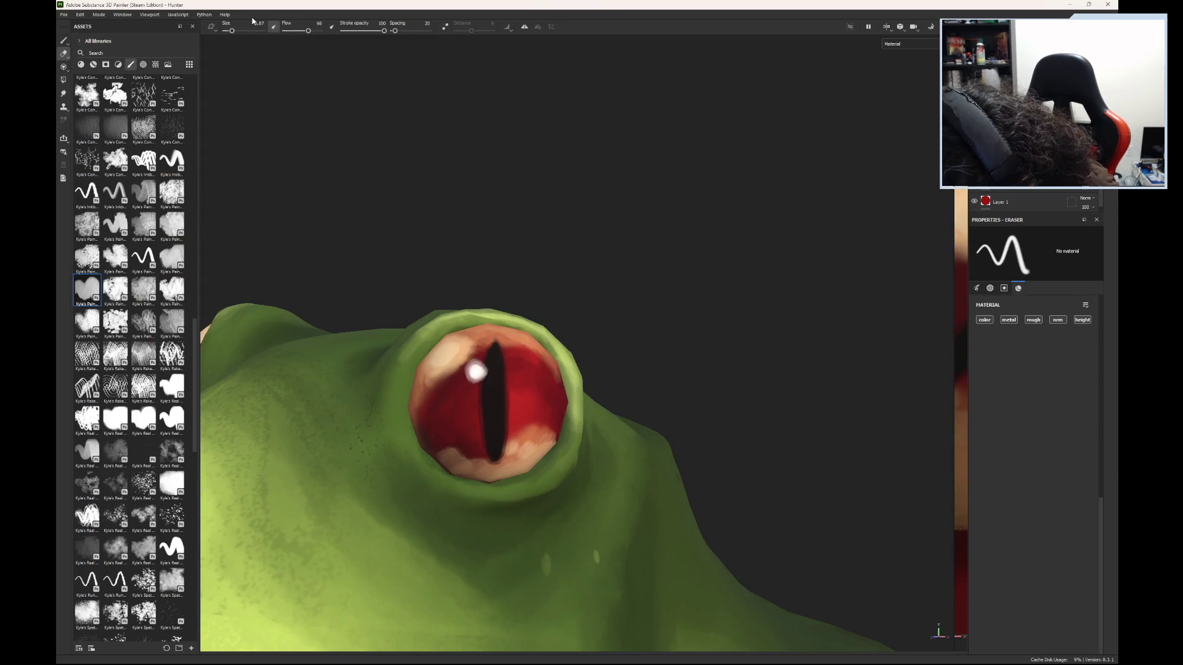
- Shrink the eraser to a fine size and erase red from the iris to reveal lighter peach
left_click_drag(232, 32, 228, 32)
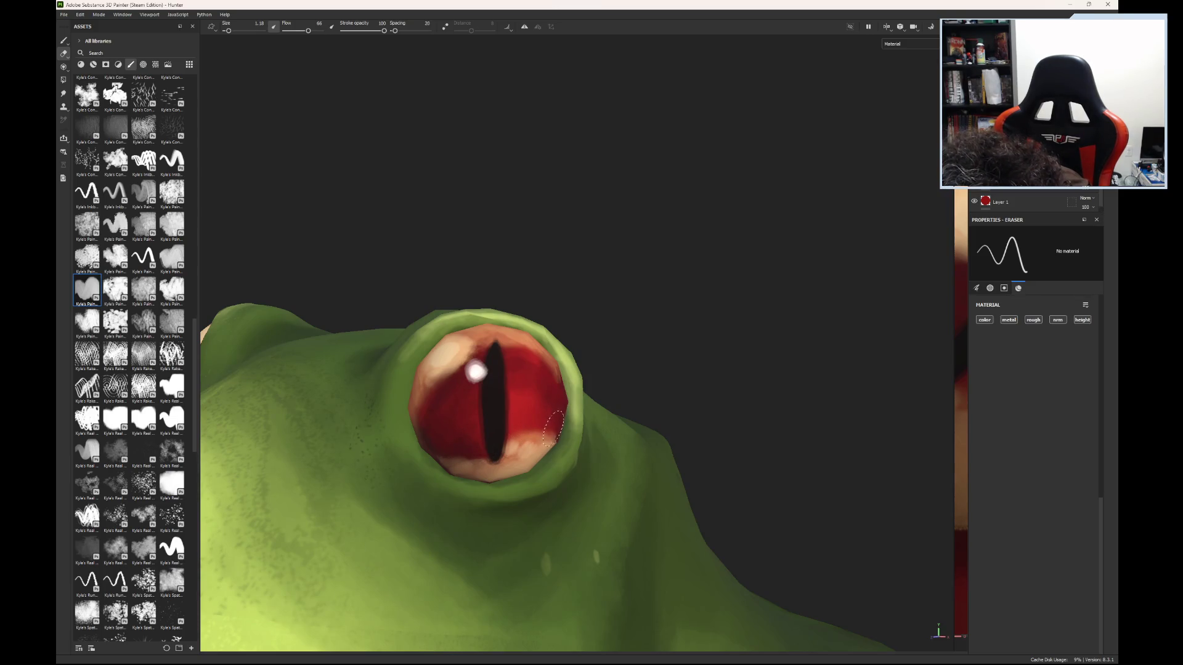
left_click_drag(547, 428, 519, 432)
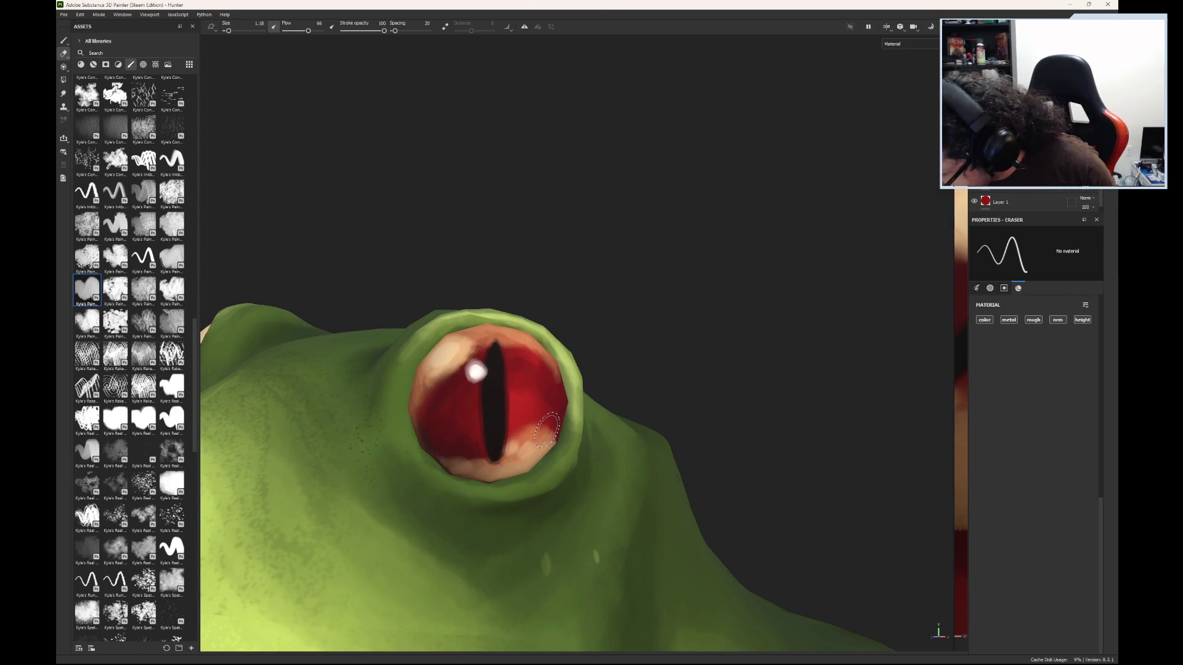
key("ctrl")
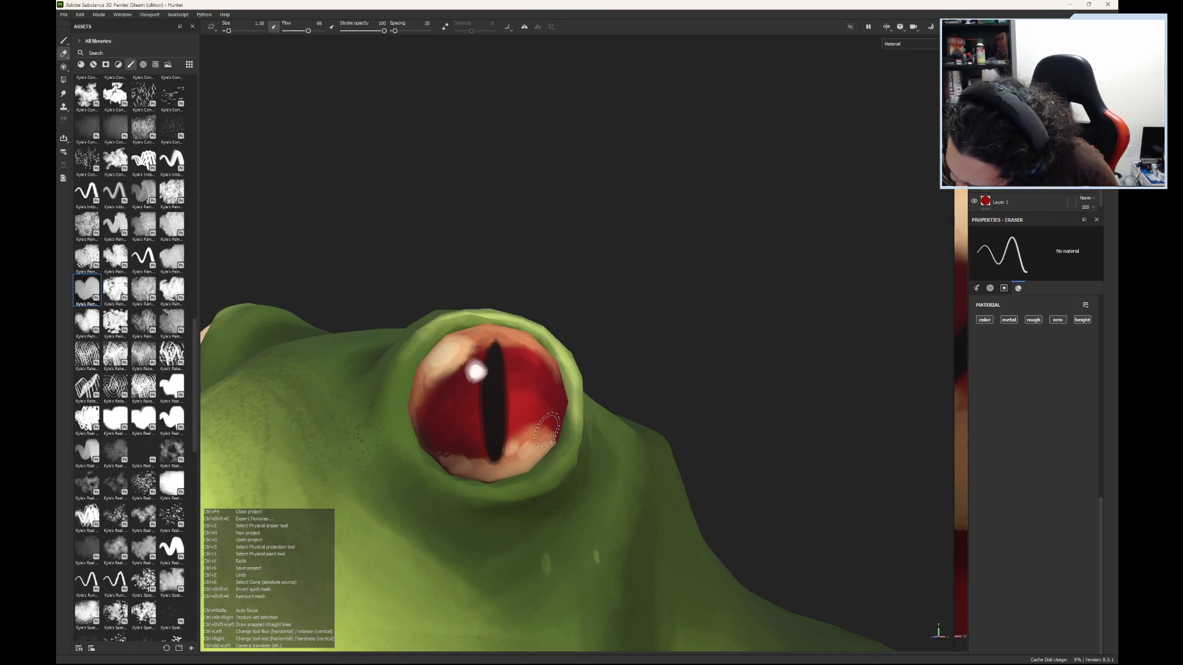
key("ctrl")
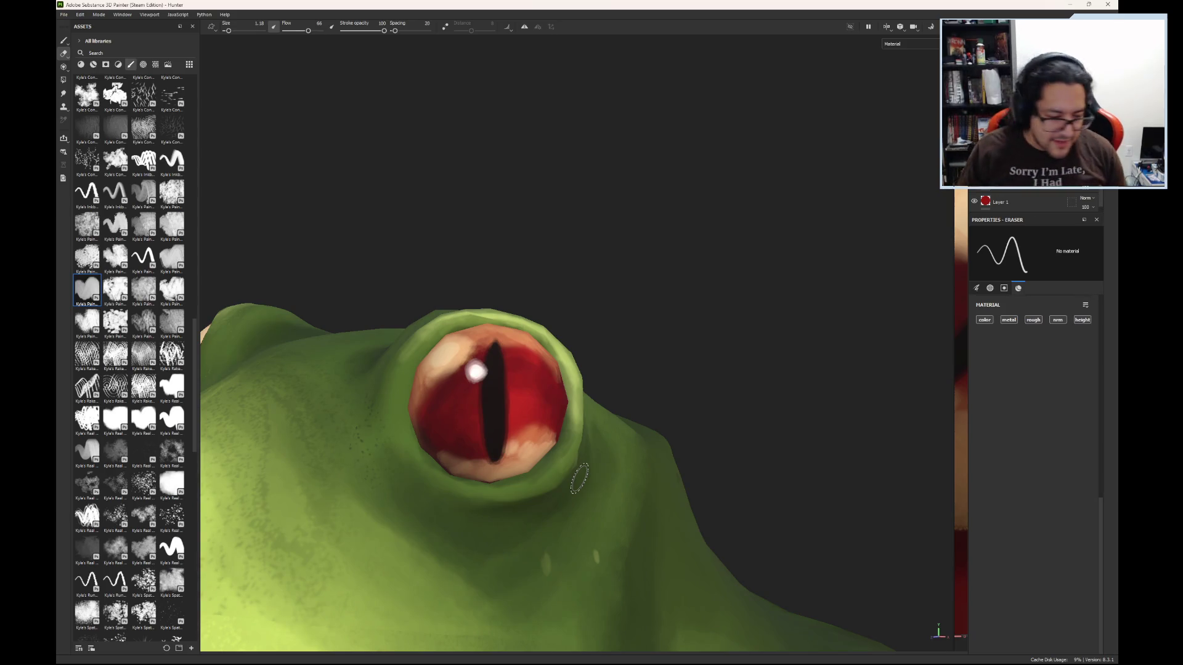
- Orbit and zoom around the frog's eye to inspect the erasing, then return to the Paint tool
scroll(570, 425, "down", 5)
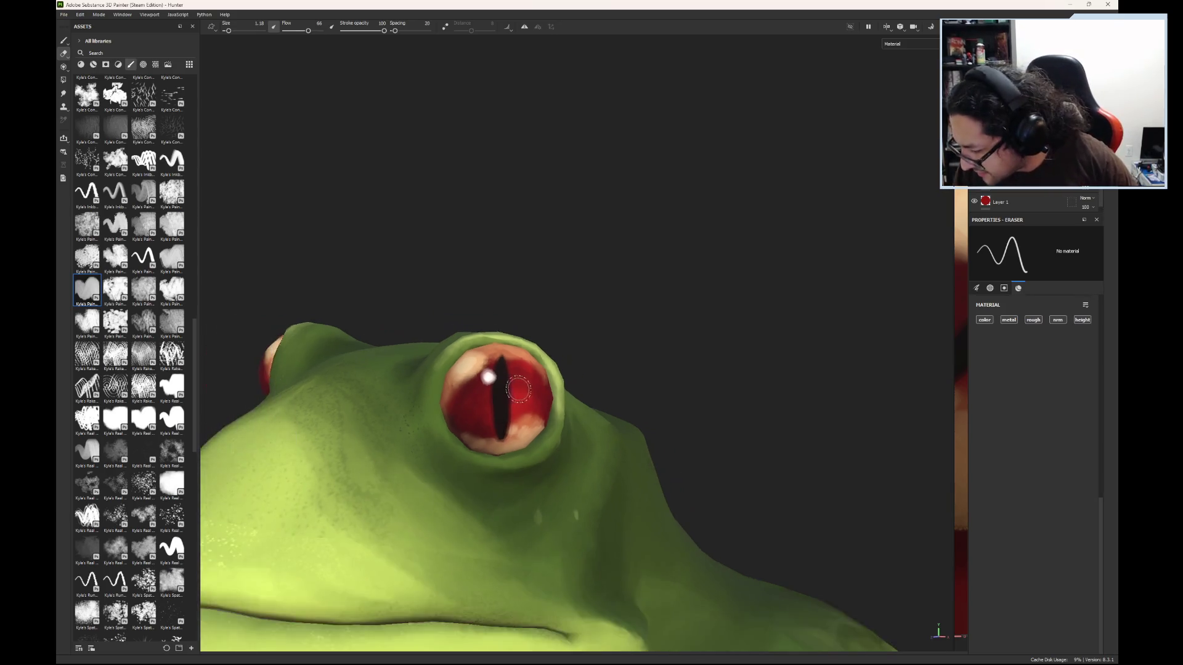
mouse_move(635, 434)
left_mouse_down("alt")
mouse_move(666, 425)
mouse_move(629, 400)
mouse_move(644, 390)
mouse_move(633, 442)
mouse_move(646, 440)
left_mouse_up("alt")
scroll(518, 483, "up", 3)
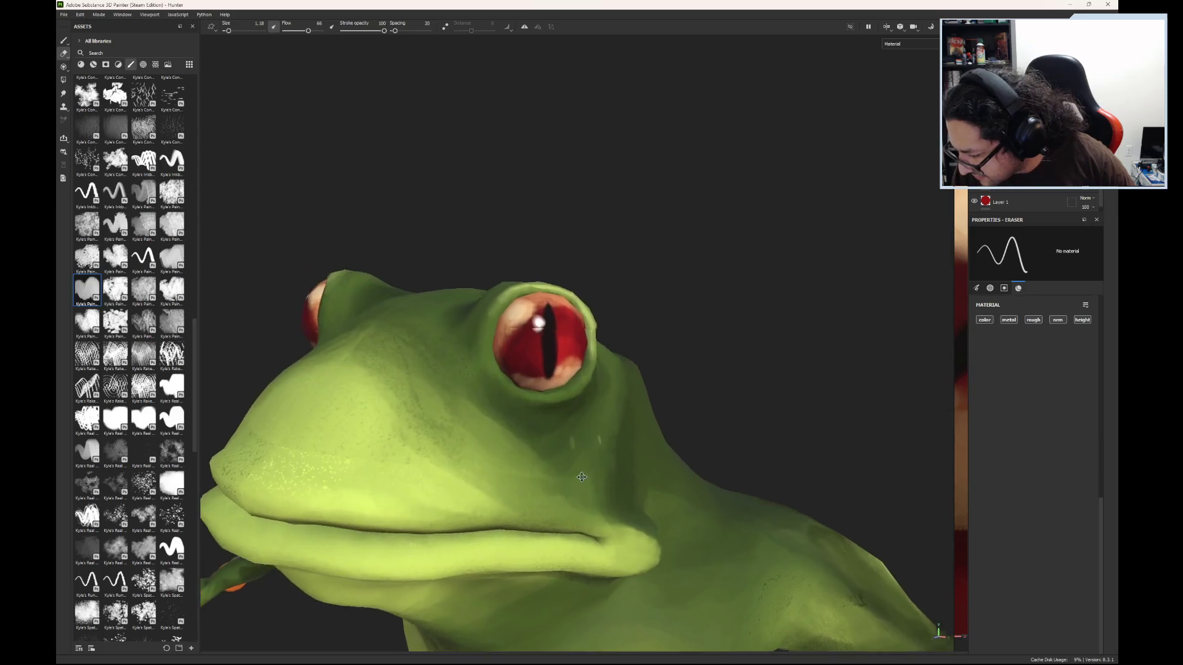
mouse_move(518, 484)
middle_mouse_down("alt")
mouse_move(521, 526)
mouse_move(558, 541)
middle_mouse_up("alt")
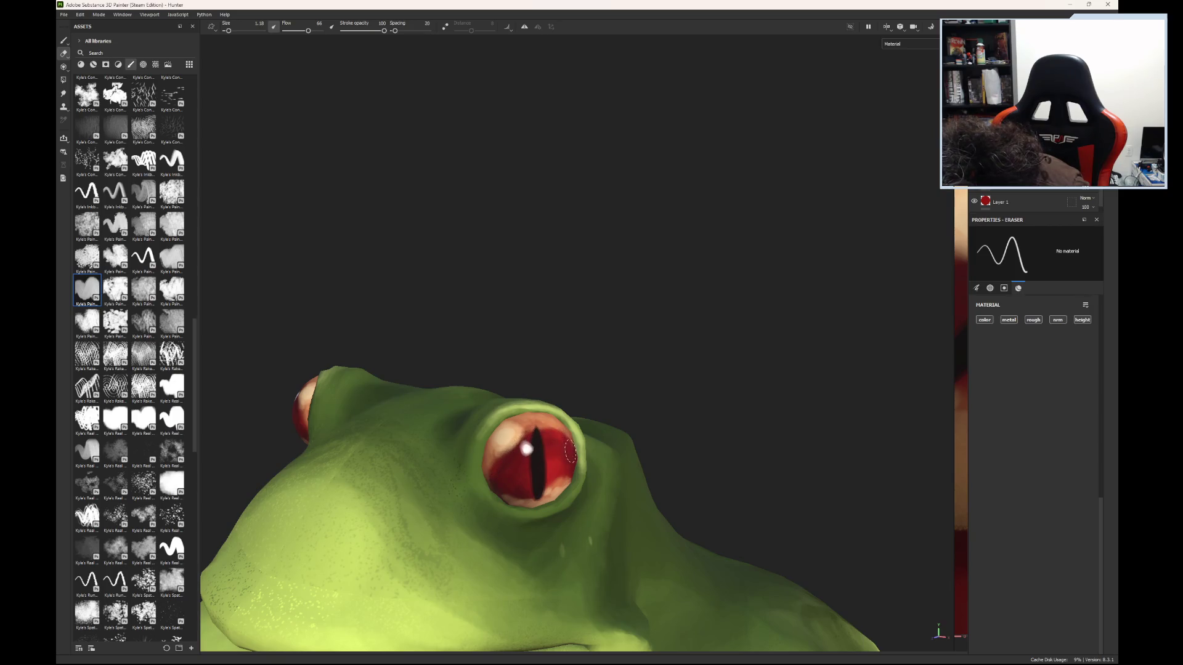
mouse_move(558, 456)
left_mouse_down("alt")
mouse_move(511, 457)
mouse_move(504, 441)
left_mouse_up("alt")
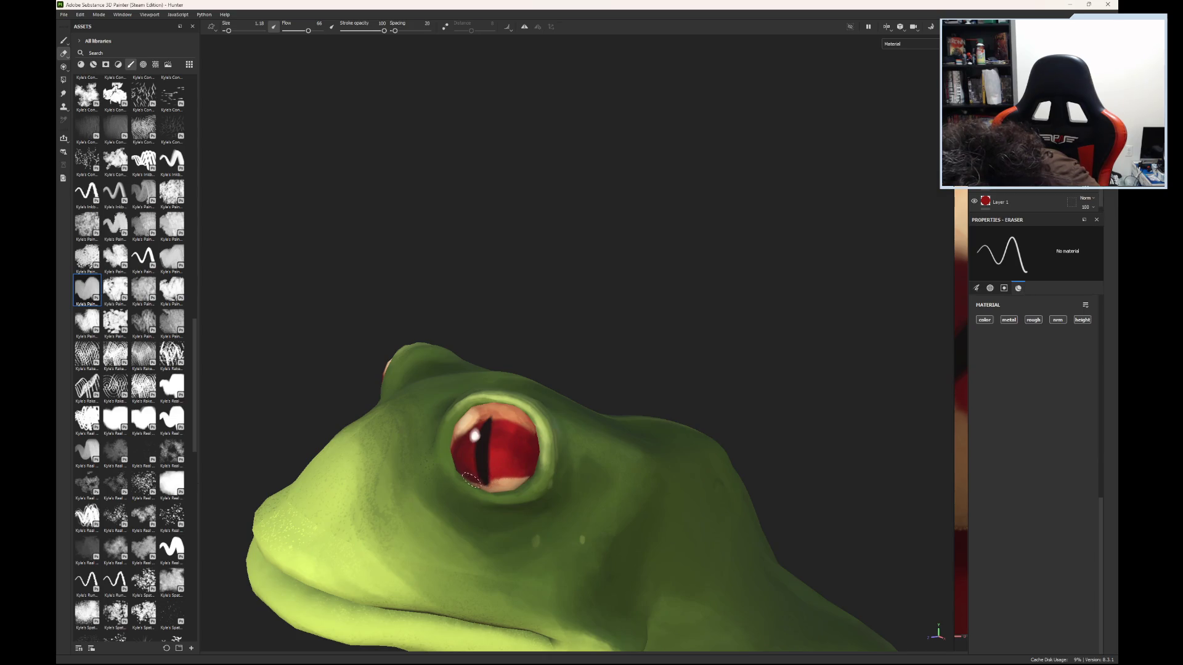
left_click_drag(484, 471, 474, 460, "alt")
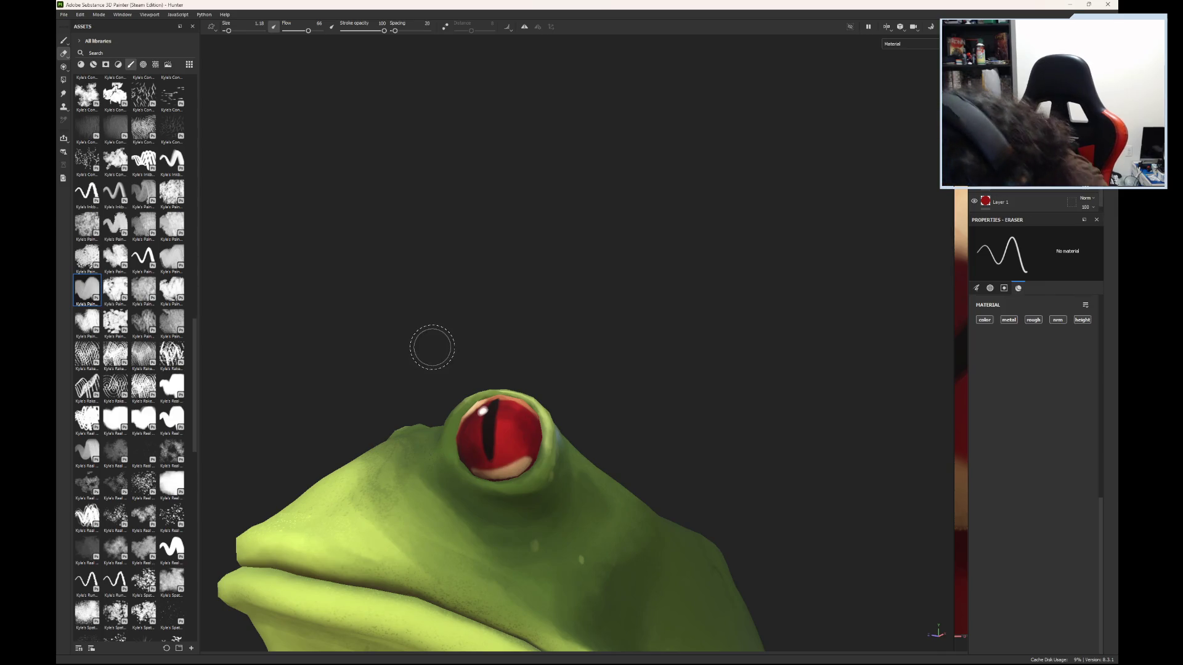
left_click(63, 41)
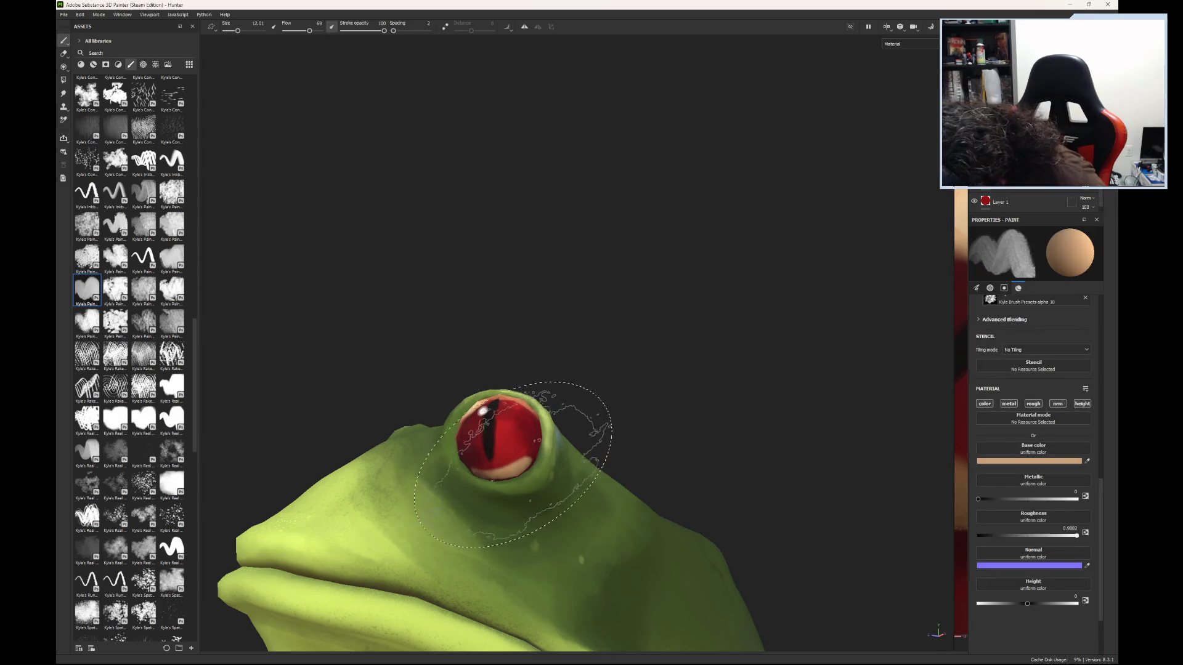
- With flow at 66, paint a peach highlight along the eye's lower rim, then sample the eye's red
left_click_drag(238, 30, 227, 30)
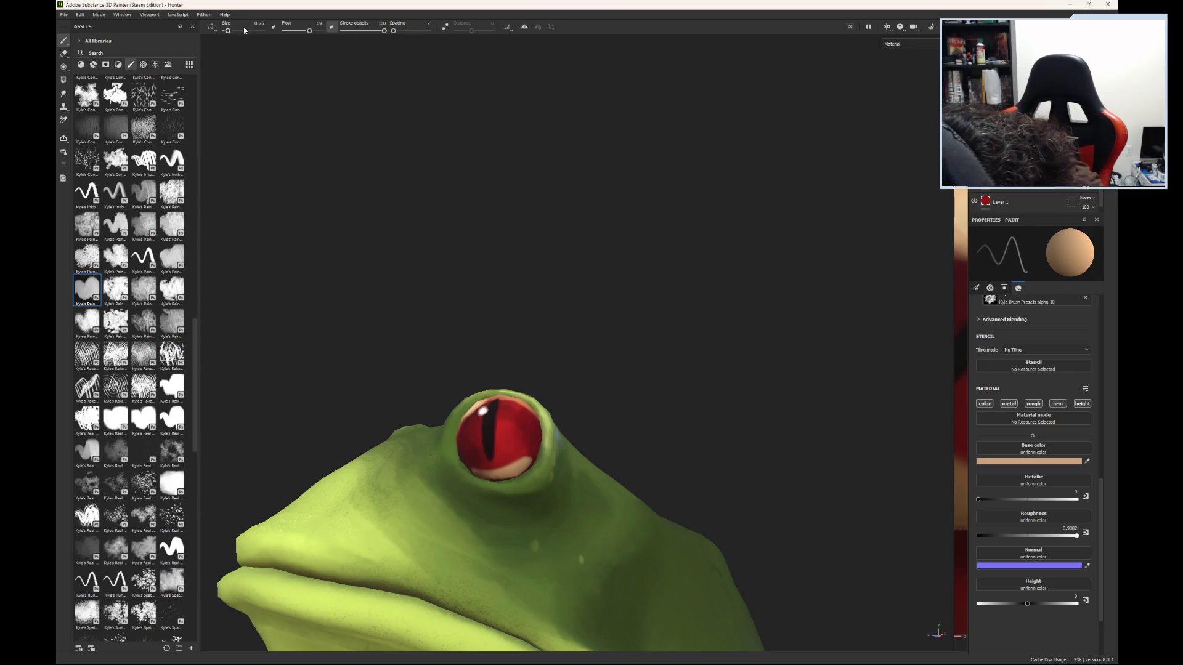
left_click_drag(310, 31, 308, 30)
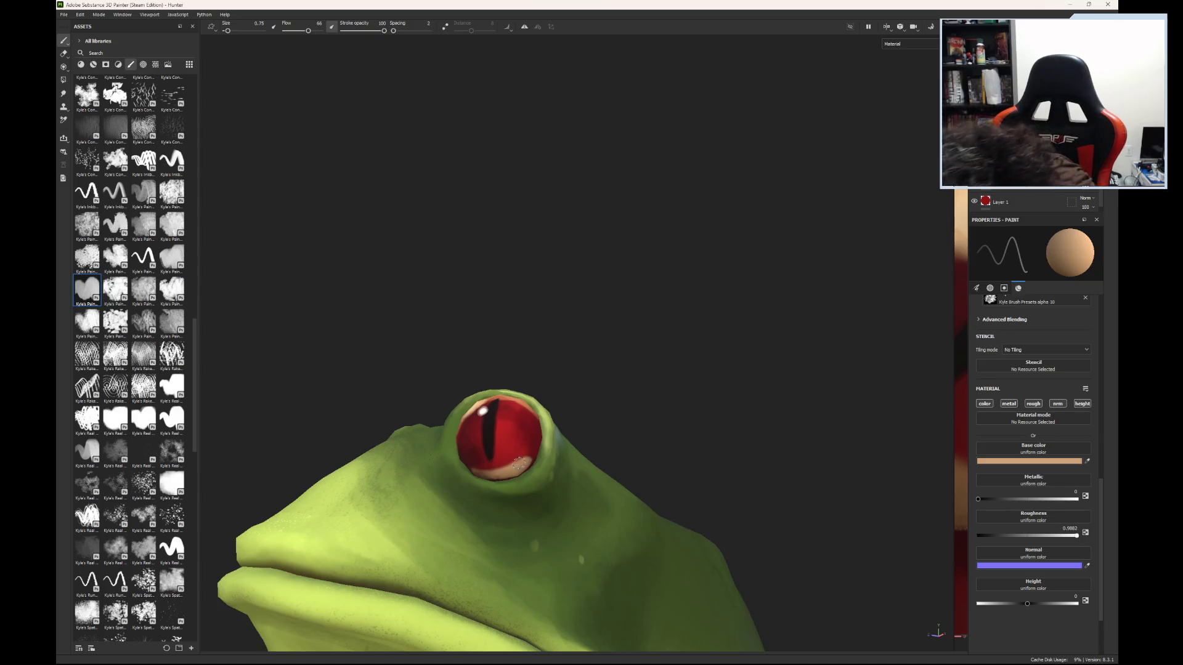
left_click_drag(227, 30, 230, 31)
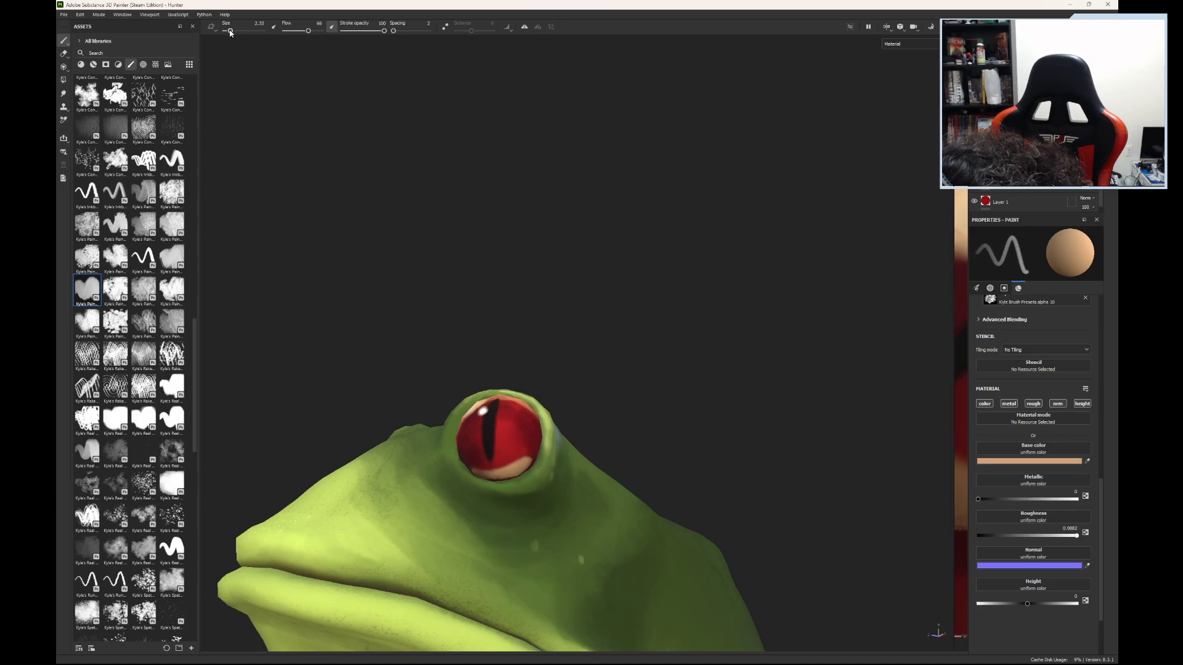
left_click_drag(518, 458, 471, 475)
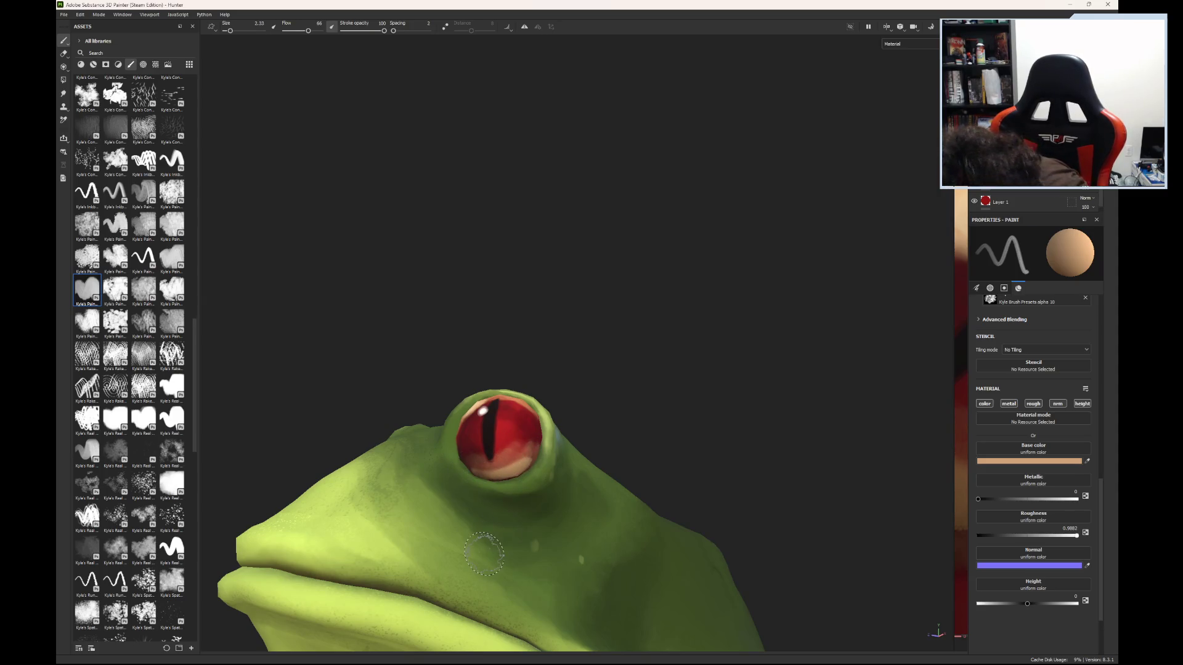
mouse_move(484, 553)
left_mouse_down("alt")
mouse_move(540, 493)
mouse_move(726, 515)
mouse_move(626, 525)
mouse_move(469, 570)
mouse_move(530, 543)
mouse_move(562, 488)
mouse_move(569, 360)
mouse_move(605, 436)
mouse_move(713, 457)
mouse_move(716, 518)
mouse_move(615, 478)
mouse_move(623, 415)
mouse_move(521, 450)
left_mouse_up("alt")
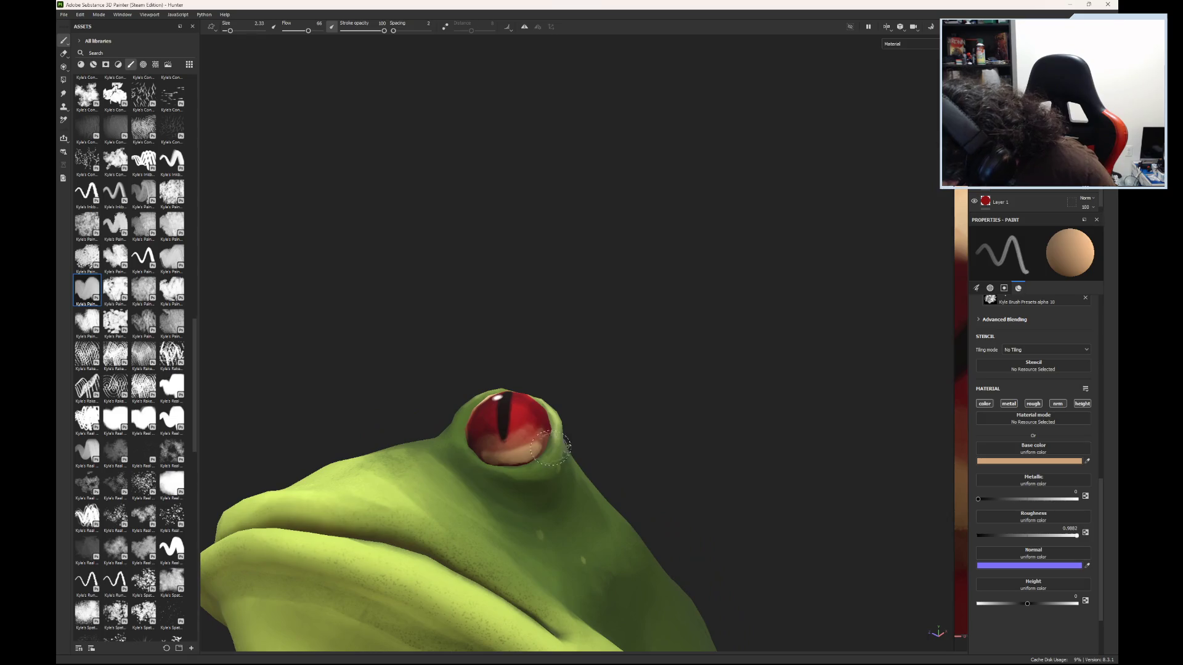
key("p")
left_click(518, 439)
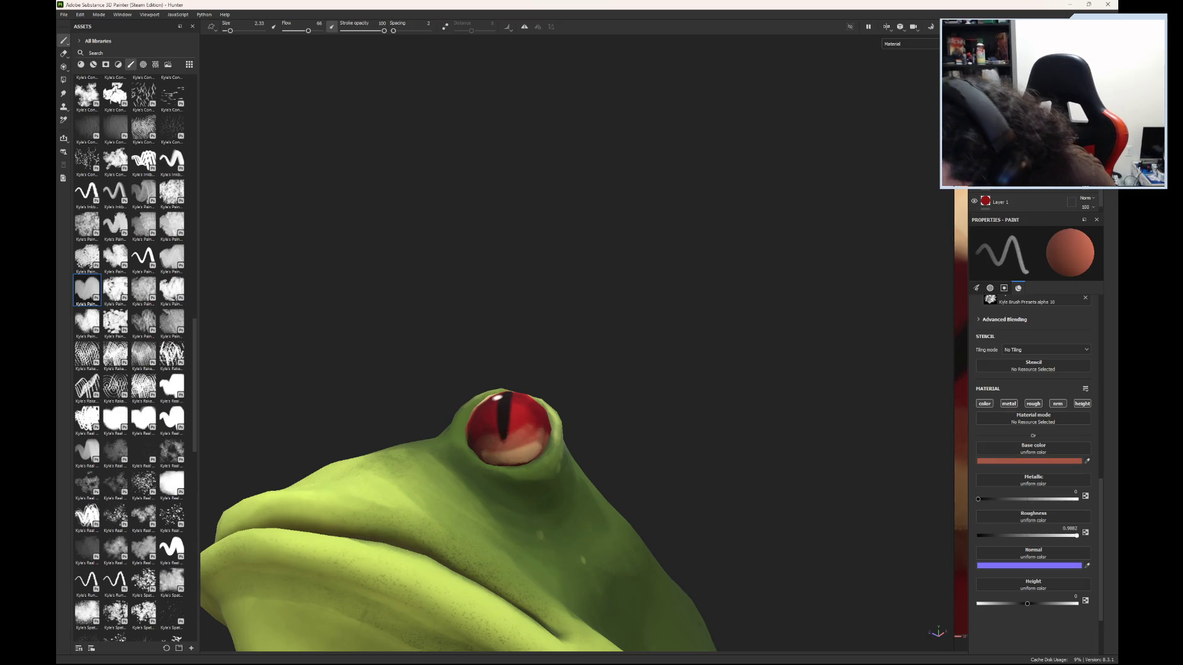
- Dab a short brick-red stroke on the iris with a fine brush, then switch to the eraser
left_click_drag(234, 35, 229, 37)
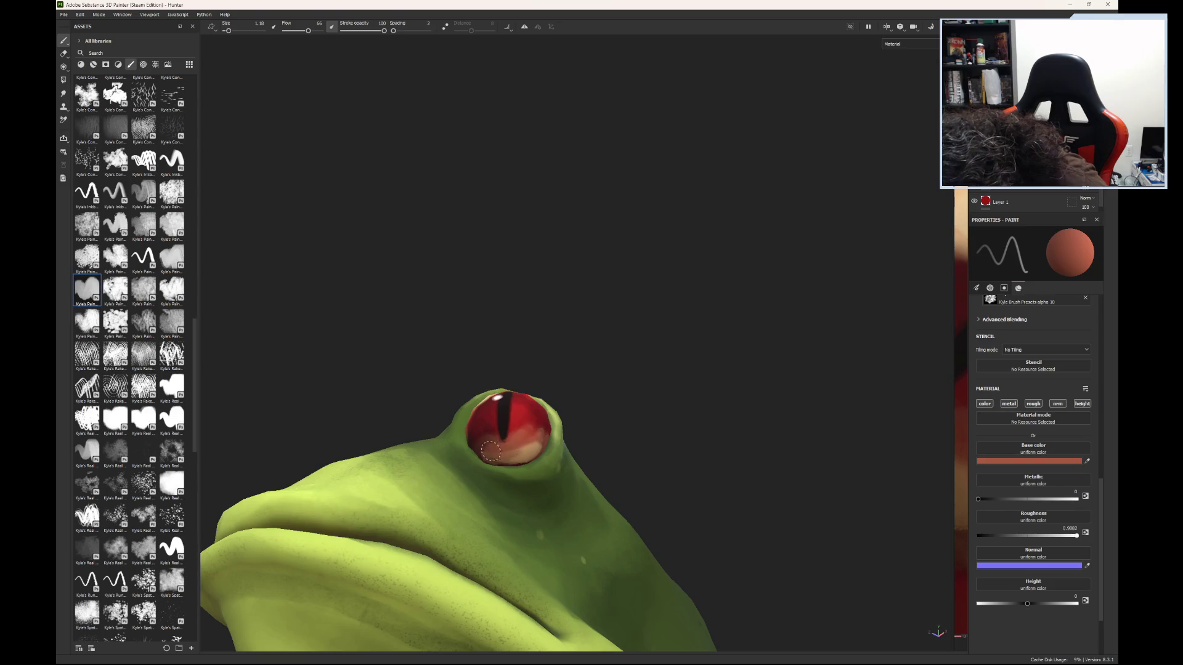
left_click_drag(528, 448, 535, 441)
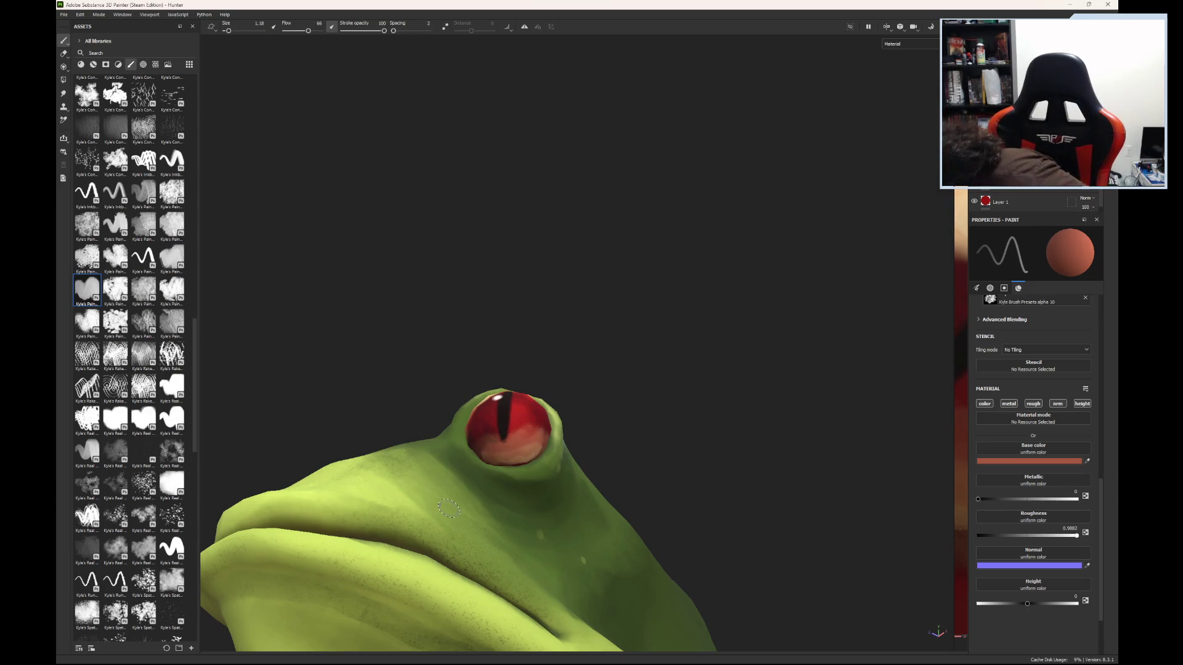
mouse_move(449, 509)
left_mouse_down("alt")
mouse_move(578, 468)
mouse_move(542, 456)
left_mouse_up("alt")
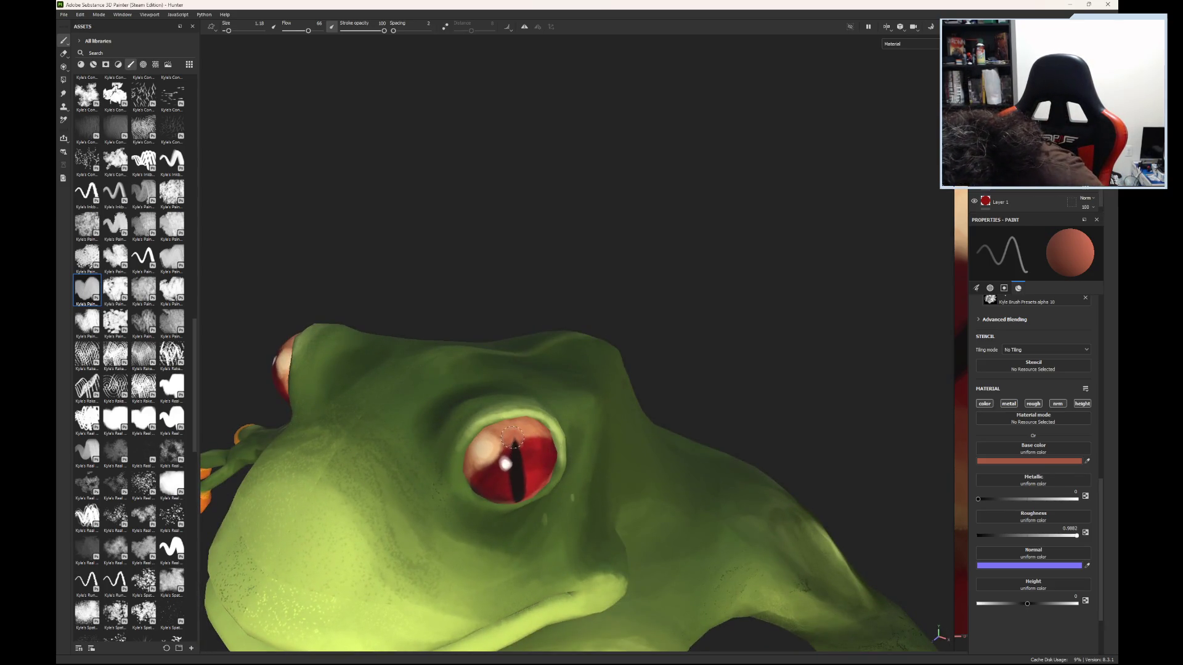
mouse_move(592, 417)
left_mouse_down("alt")
mouse_move(517, 465)
mouse_move(475, 450)
mouse_move(496, 415)
mouse_move(457, 404)
left_mouse_up("alt")
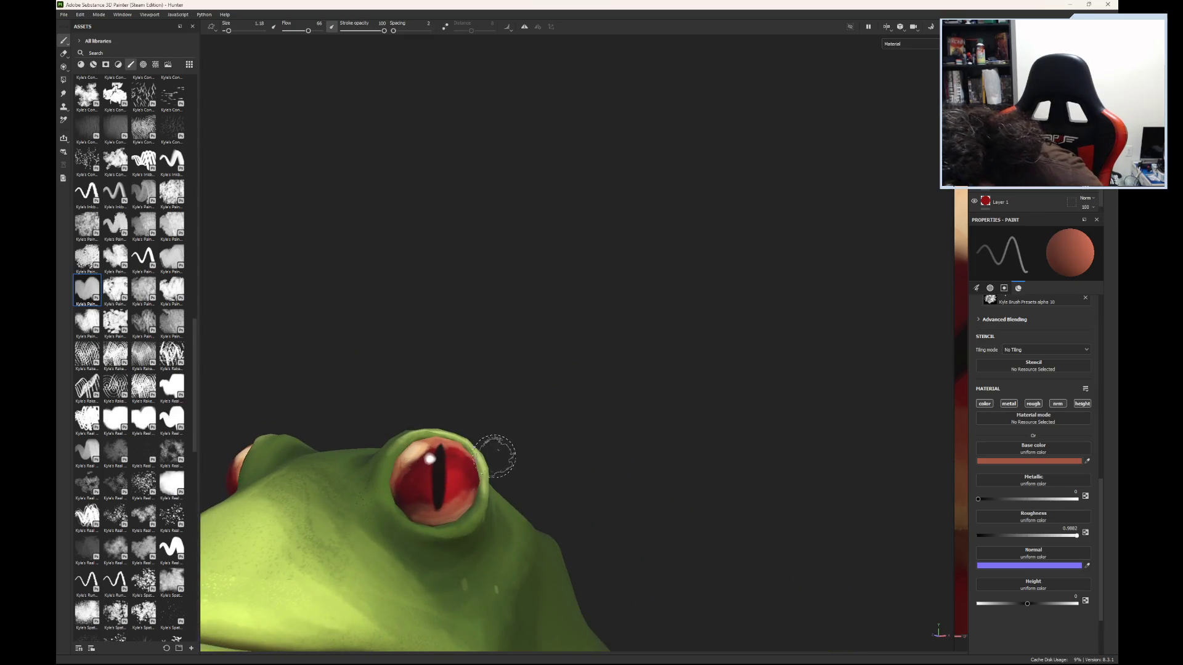
key("e")
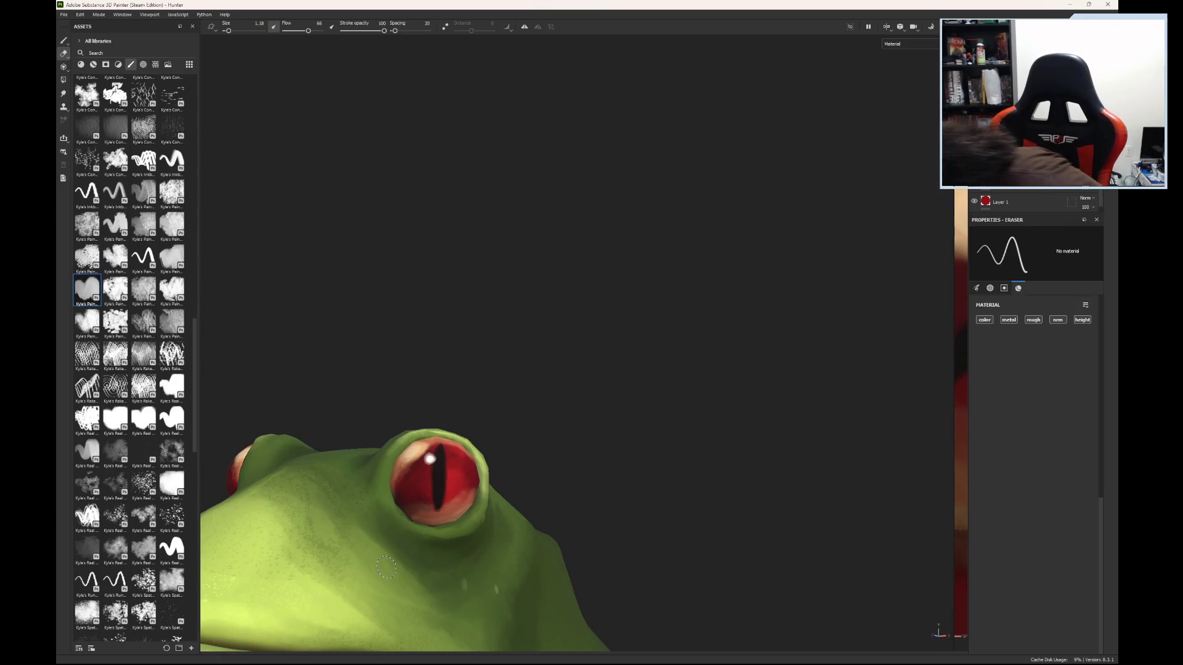
- Save the frog painting project with File > Save
mouse_move(571, 427)
left_mouse_down("alt")
mouse_move(539, 340)
mouse_move(487, 443)
left_mouse_up("alt")
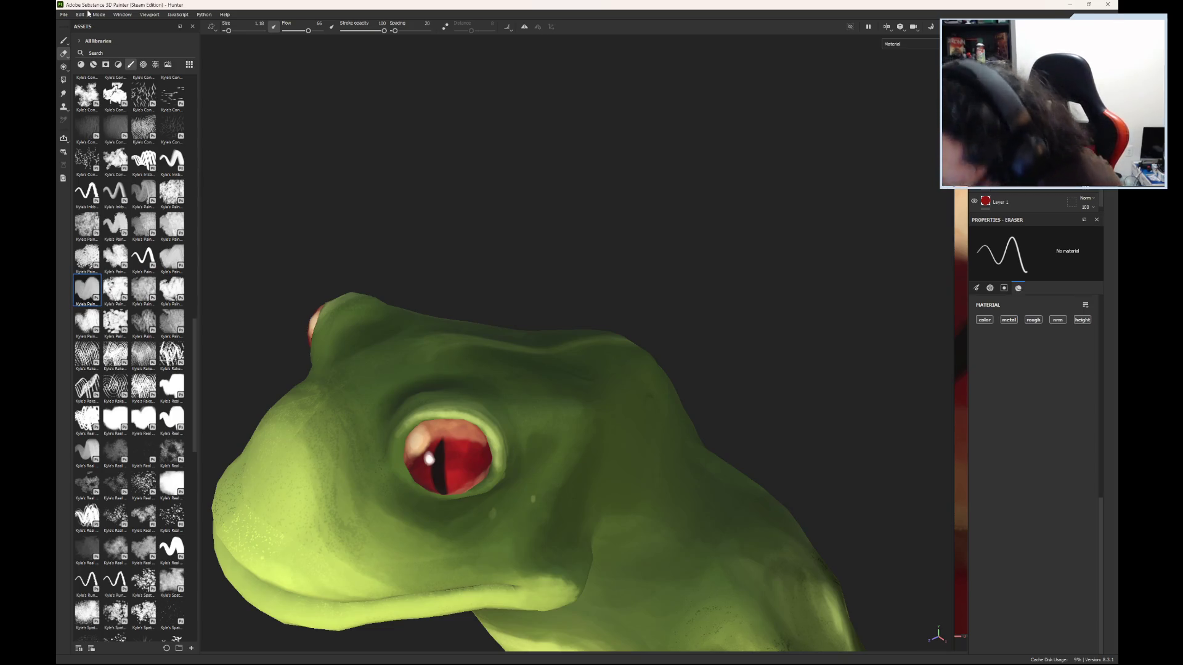
left_click(63, 14)
left_click(82, 79)
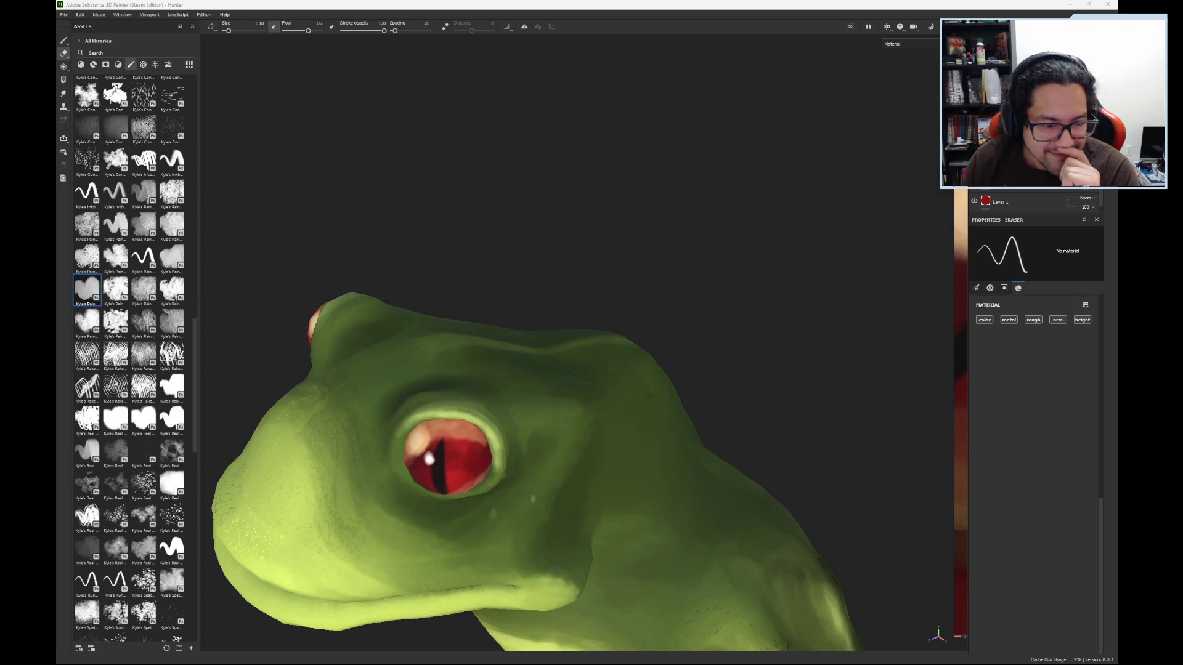
scroll(398, 511, "down", 6)
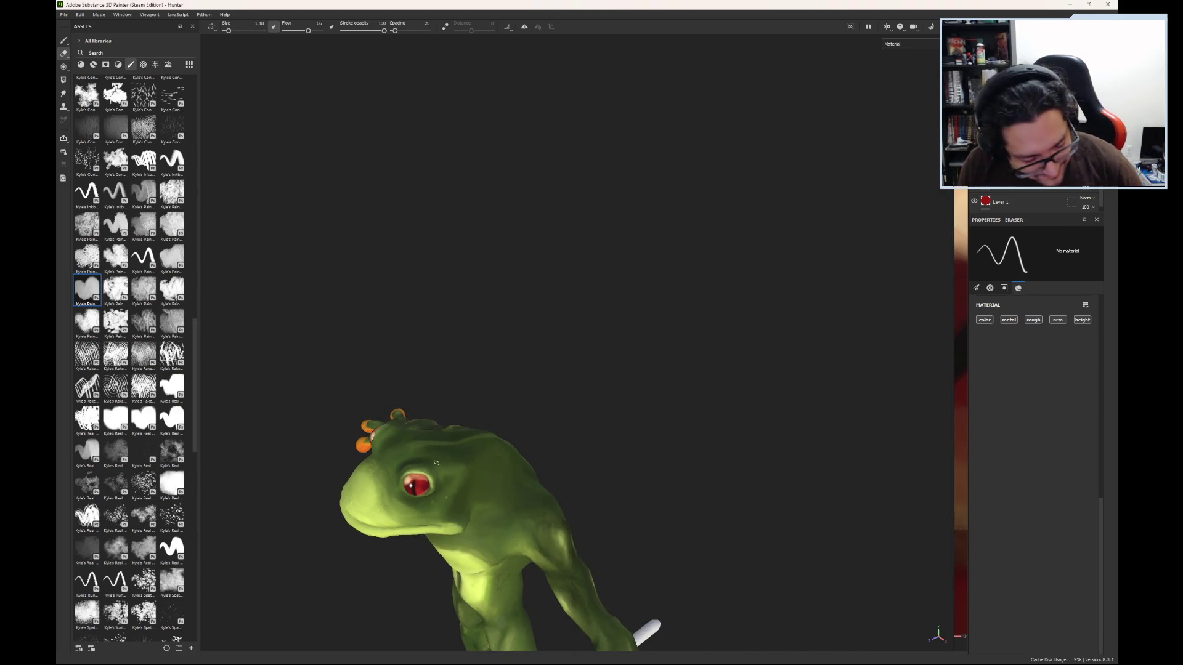
- Zoom onto the eye, reduce the eraser size, and erase the pale shading beside the pupil
mouse_move(439, 441)
left_mouse_down("alt")
mouse_move(565, 243)
mouse_move(663, 349)
mouse_move(618, 380)
mouse_move(351, 324)
mouse_move(359, 399)
mouse_move(510, 351)
mouse_move(510, 288)
mouse_move(468, 222)
mouse_move(477, 366)
mouse_move(692, 372)
mouse_move(494, 357)
mouse_move(444, 370)
left_mouse_up("alt")
scroll(471, 506, "up", 5)
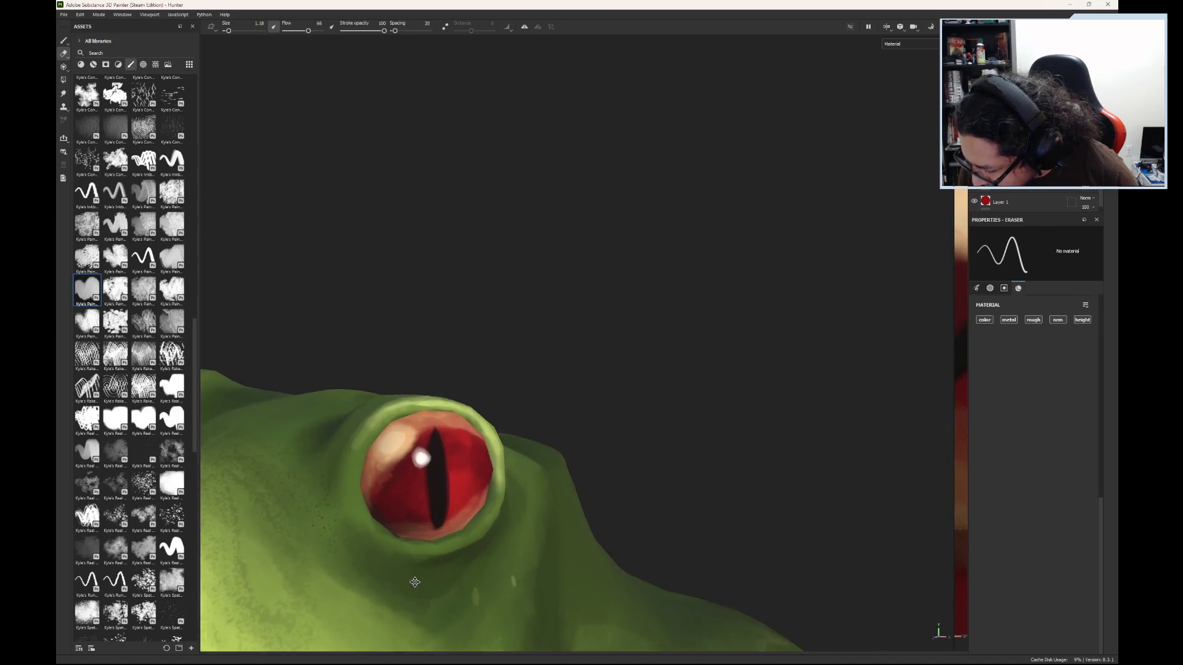
left_click_drag(414, 582, 410, 564, "alt")
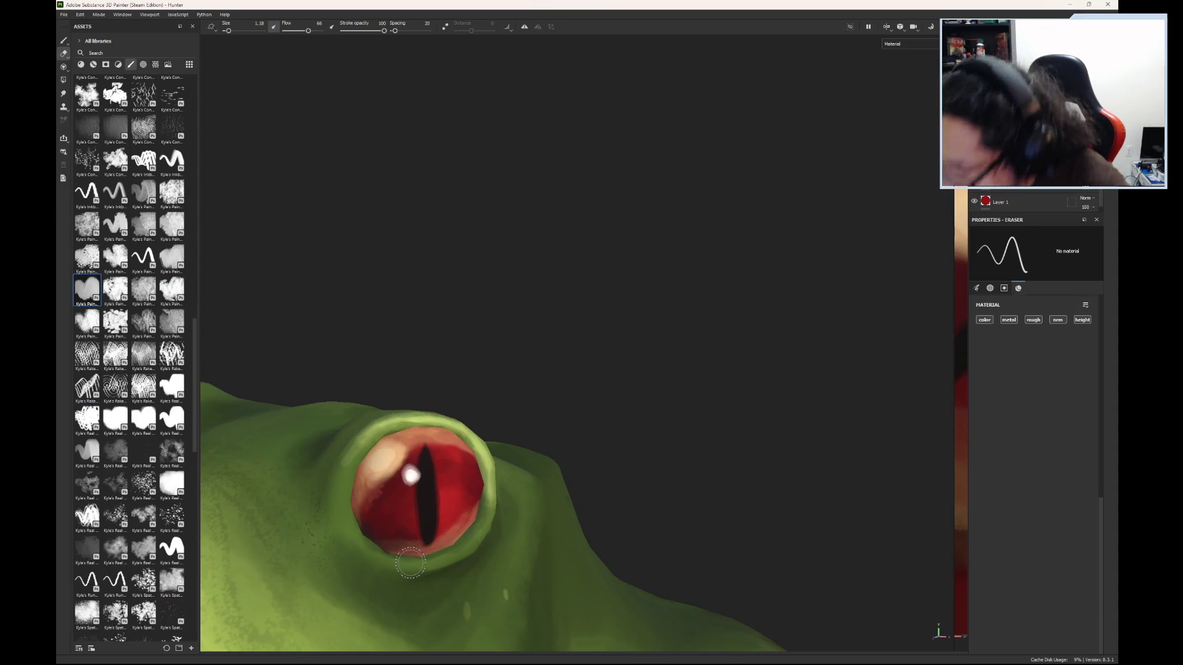
right_click_drag(410, 562, 438, 563, "ctrl")
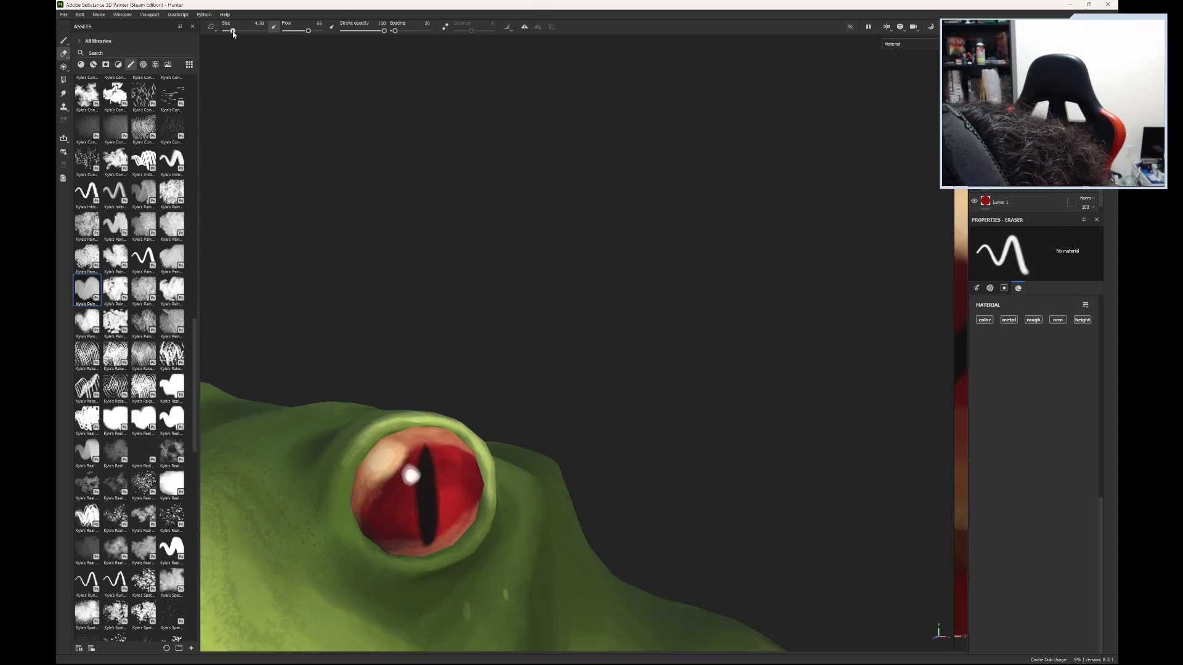
left_click_drag(232, 31, 230, 36)
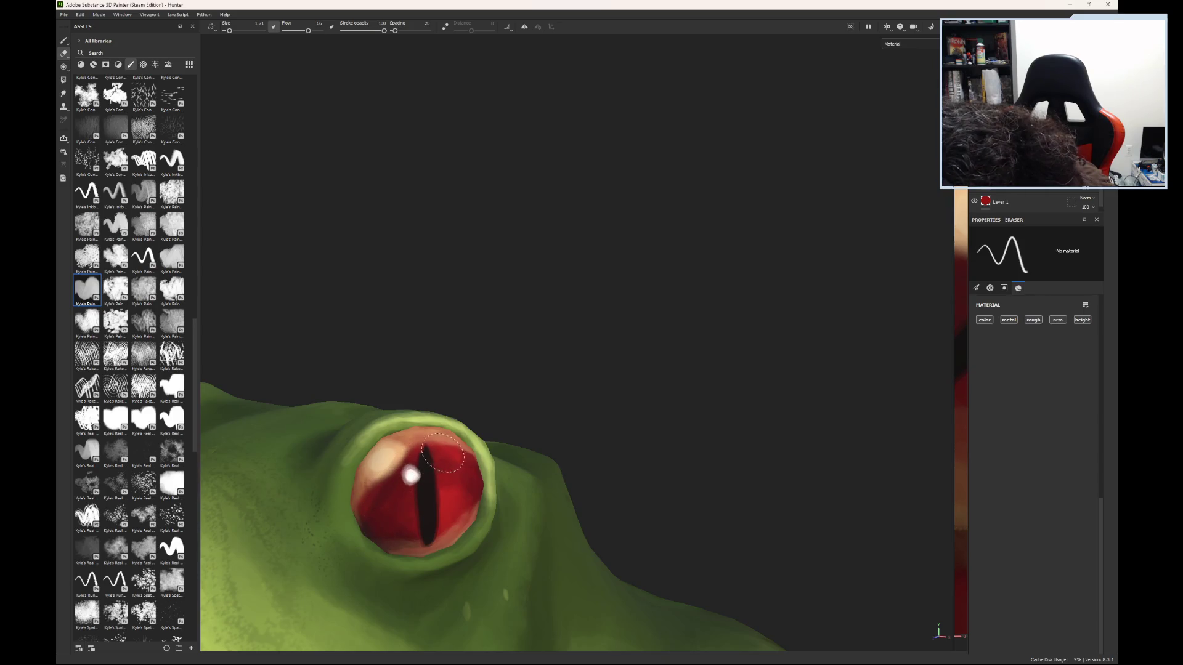
mouse_move(450, 455)
left_mouse_down()
mouse_move(402, 461)
mouse_move(368, 512)
mouse_move(419, 458)
left_mouse_up()
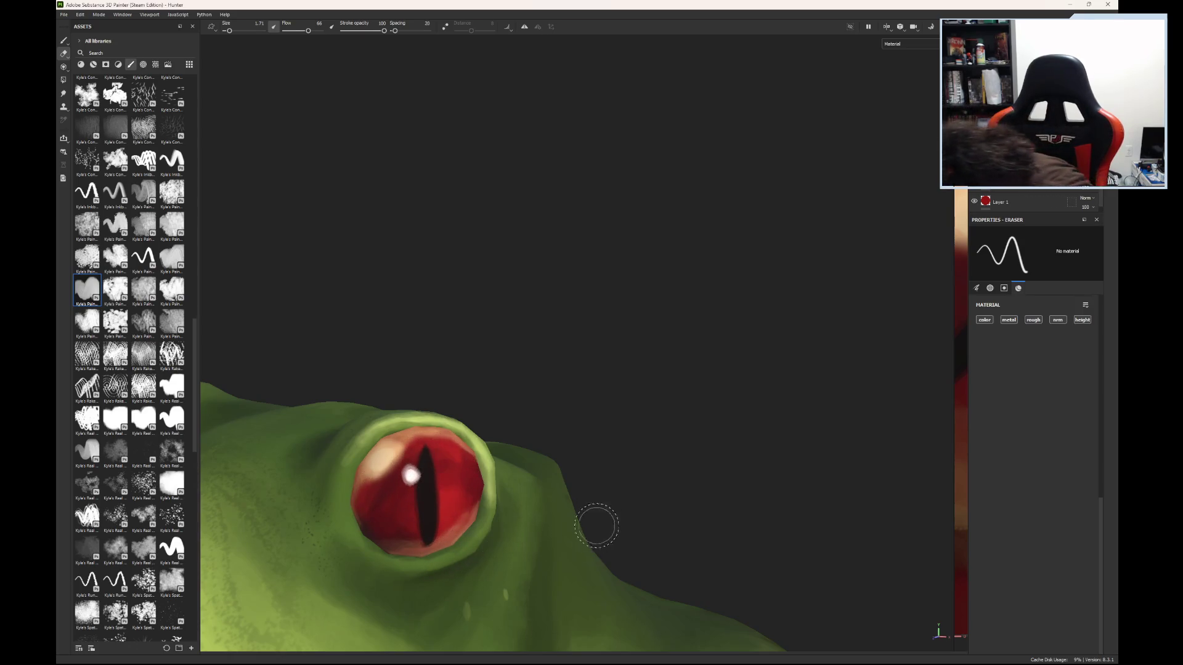
mouse_move(526, 431)
left_mouse_down("alt")
mouse_move(442, 513)
mouse_move(512, 361)
mouse_move(655, 335)
mouse_move(678, 441)
mouse_move(539, 531)
mouse_move(434, 529)
mouse_move(530, 469)
mouse_move(565, 390)
left_mouse_up("alt")
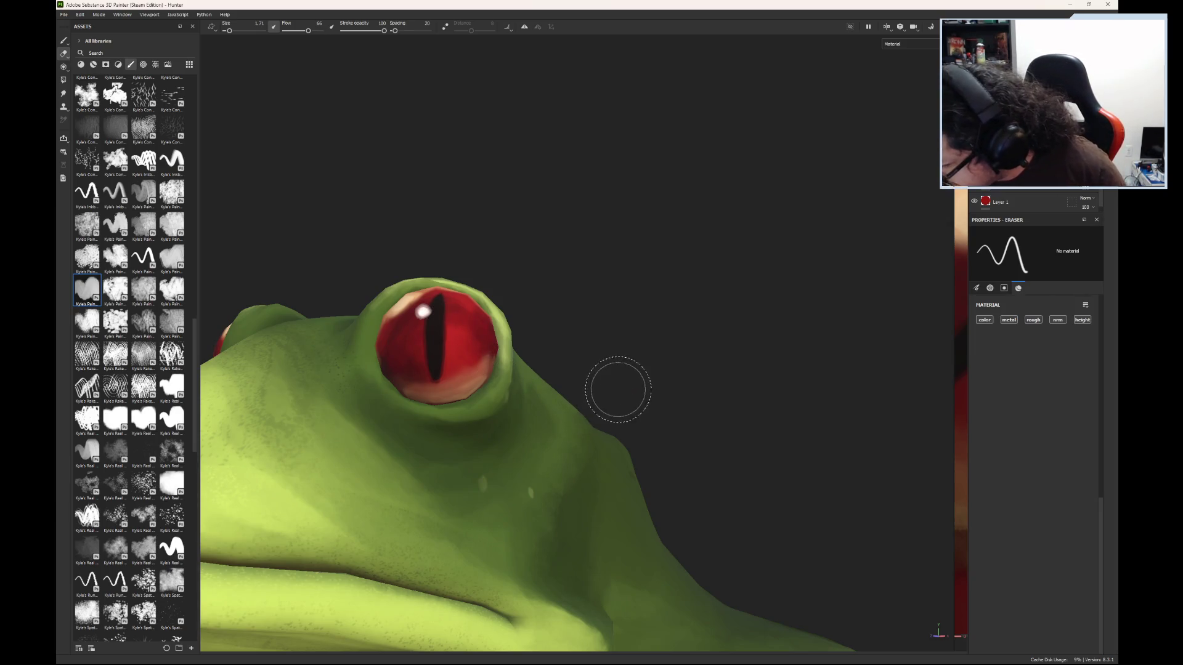
- Orbit around the head and erase the pale highlight on the eye's upper-left
mouse_move(615, 391)
left_mouse_down("alt")
mouse_move(601, 413)
mouse_move(679, 473)
mouse_move(729, 438)
mouse_move(678, 328)
mouse_move(536, 391)
mouse_move(568, 531)
mouse_move(713, 494)
mouse_move(737, 360)
mouse_move(647, 314)
mouse_move(638, 445)
left_mouse_up("alt")
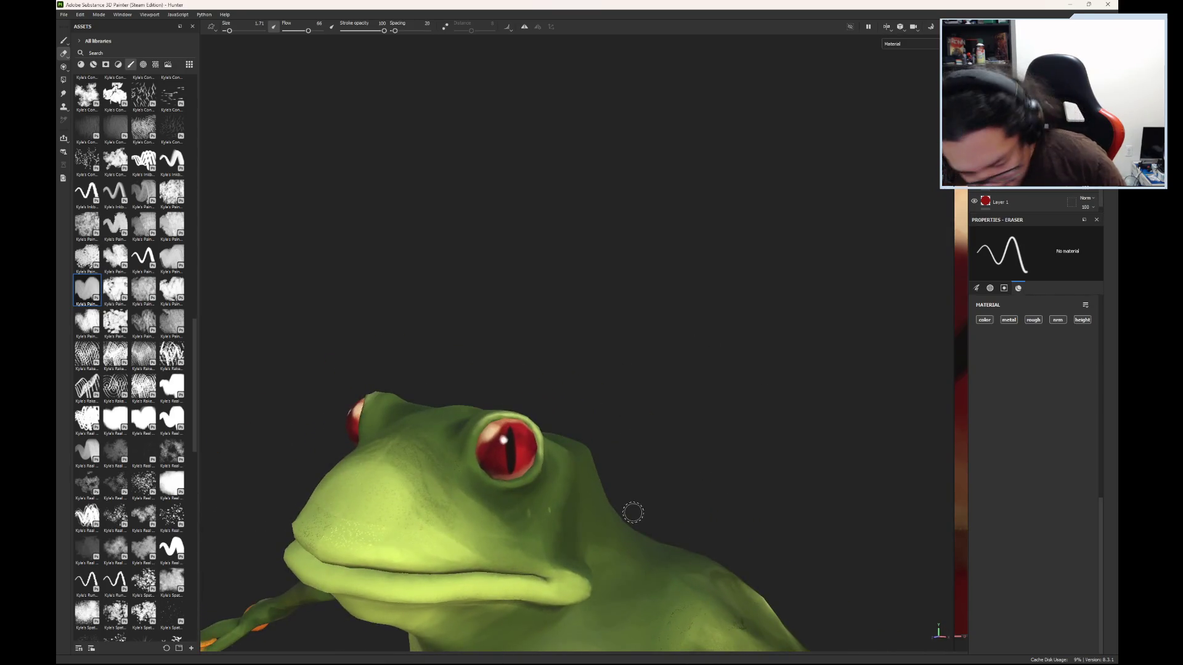
scroll(628, 513, "down", 5)
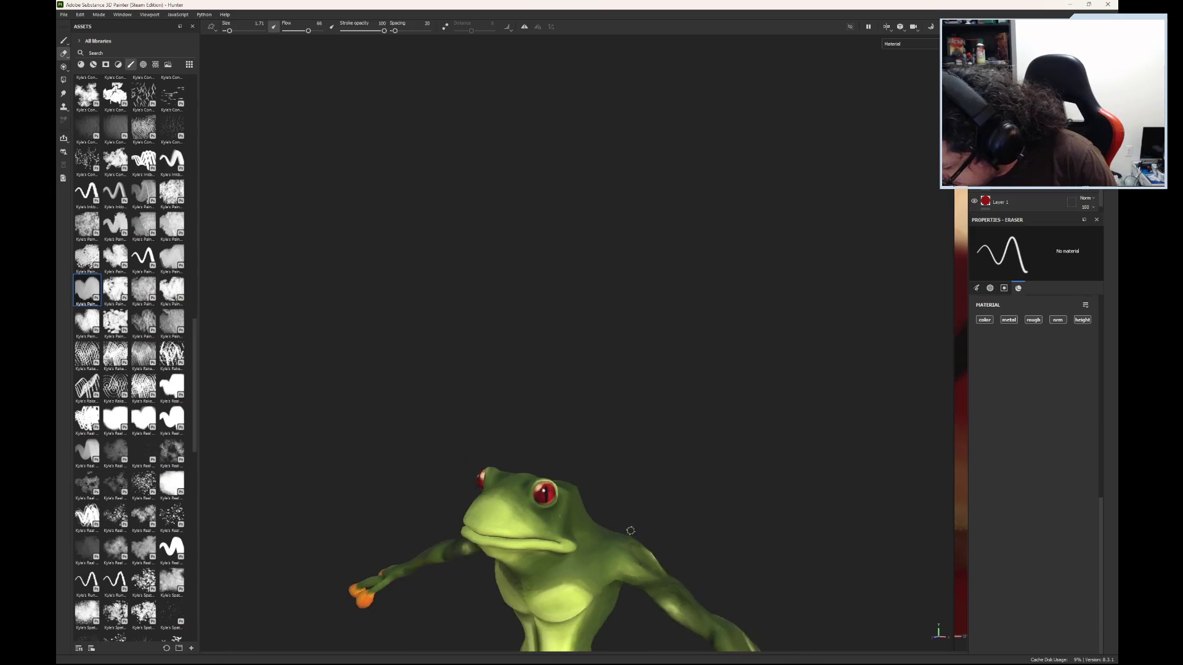
mouse_move(658, 482)
left_mouse_down("alt")
mouse_move(831, 431)
mouse_move(770, 547)
mouse_move(695, 584)
mouse_move(629, 537)
left_mouse_up("alt")
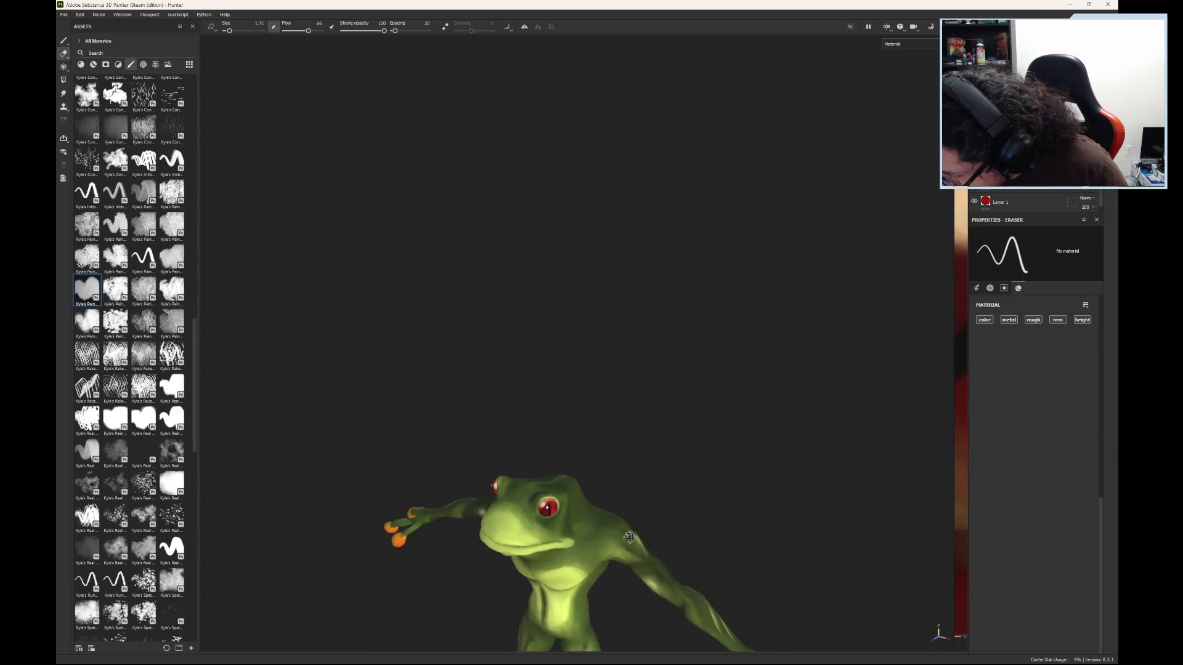
mouse_move(607, 461)
left_mouse_down("alt")
mouse_move(581, 378)
mouse_move(501, 346)
mouse_move(562, 512)
mouse_move(700, 509)
mouse_move(758, 534)
mouse_move(660, 547)
mouse_move(581, 457)
mouse_move(626, 457)
mouse_move(666, 503)
mouse_move(737, 518)
mouse_move(635, 518)
left_mouse_up("alt")
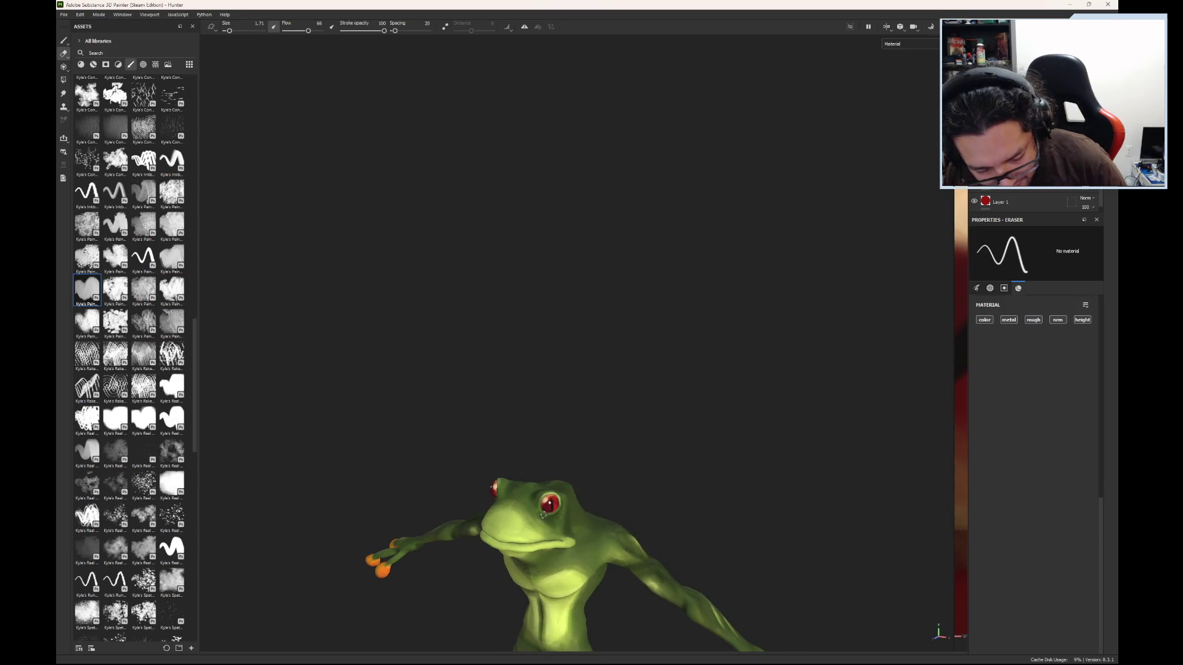
scroll(524, 487, "up", 10)
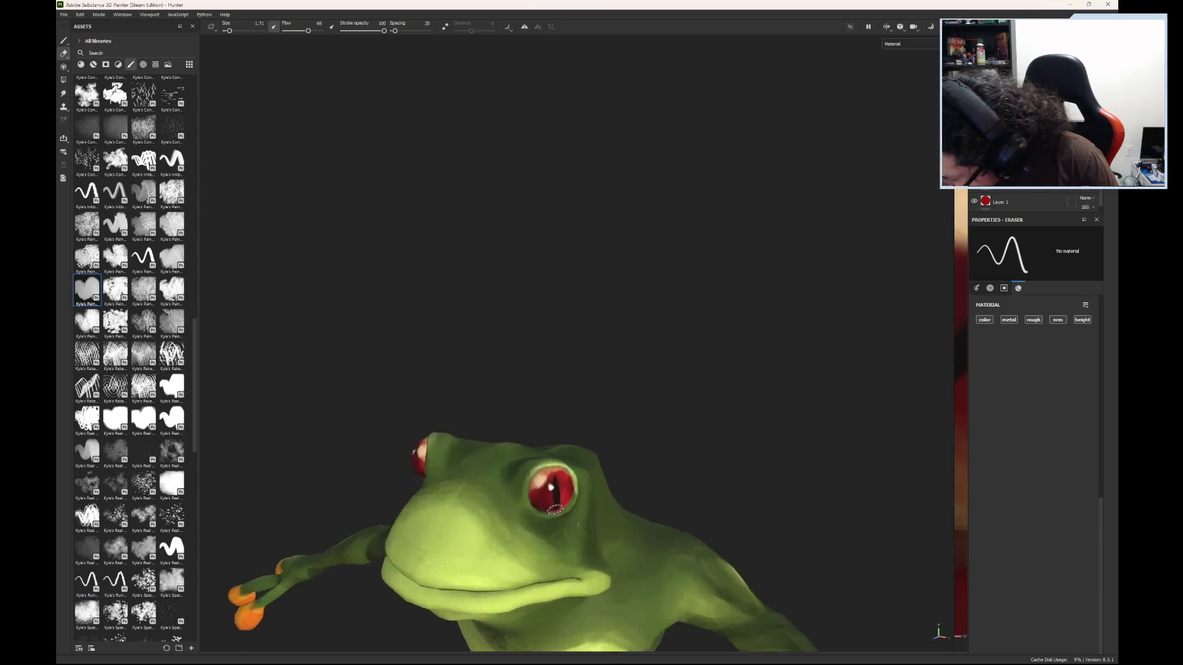
mouse_move(523, 487)
left_mouse_down()
mouse_move(536, 444)
mouse_move(510, 490)
mouse_move(579, 436)
mouse_move(526, 472)
mouse_move(520, 450)
mouse_move(510, 484)
left_mouse_up()
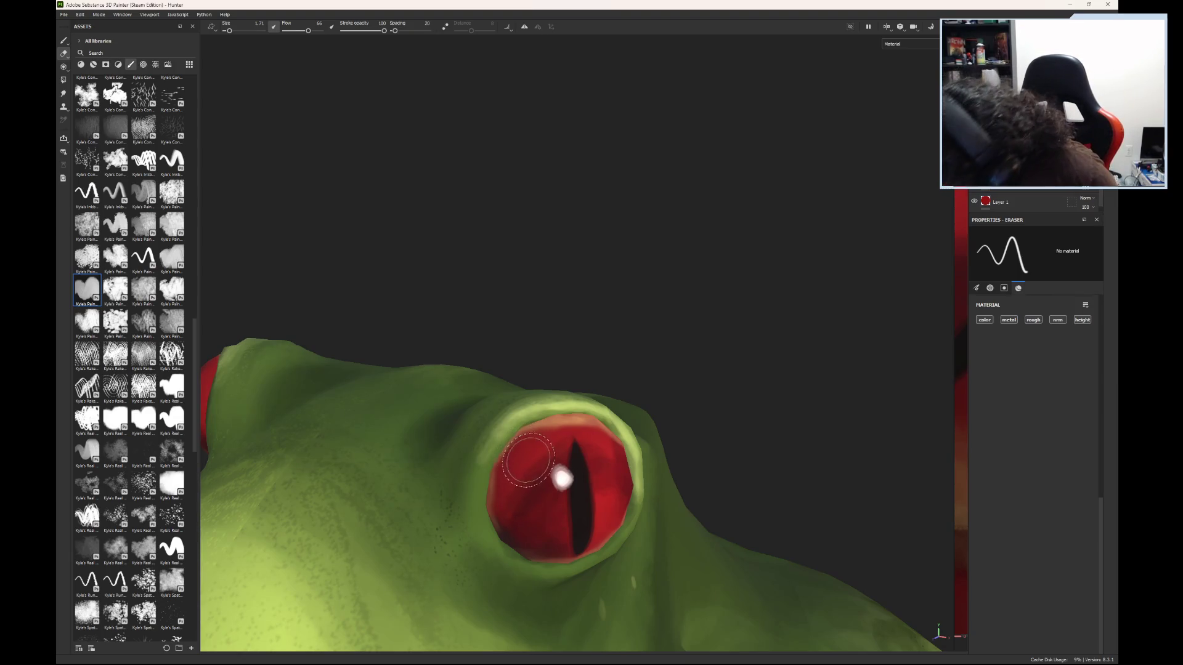
- Switch to the Paint tool, set brush size to about 2.33, and open the Base color picker
left_click(63, 41)
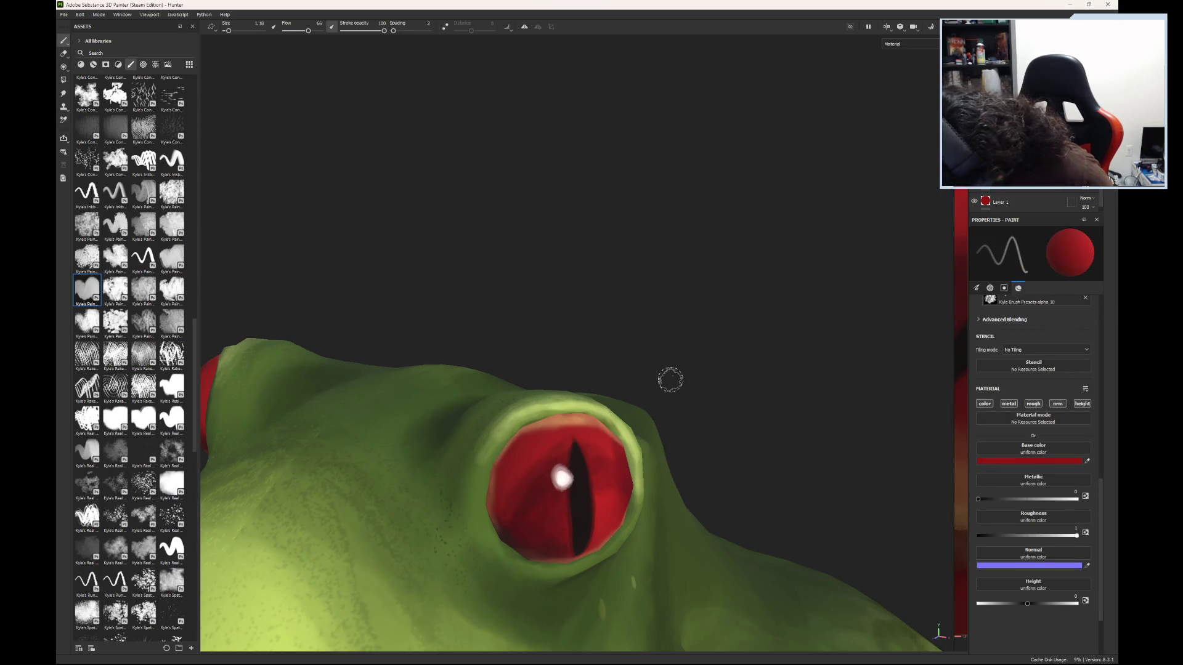
left_click_drag(229, 35, 228, 35)
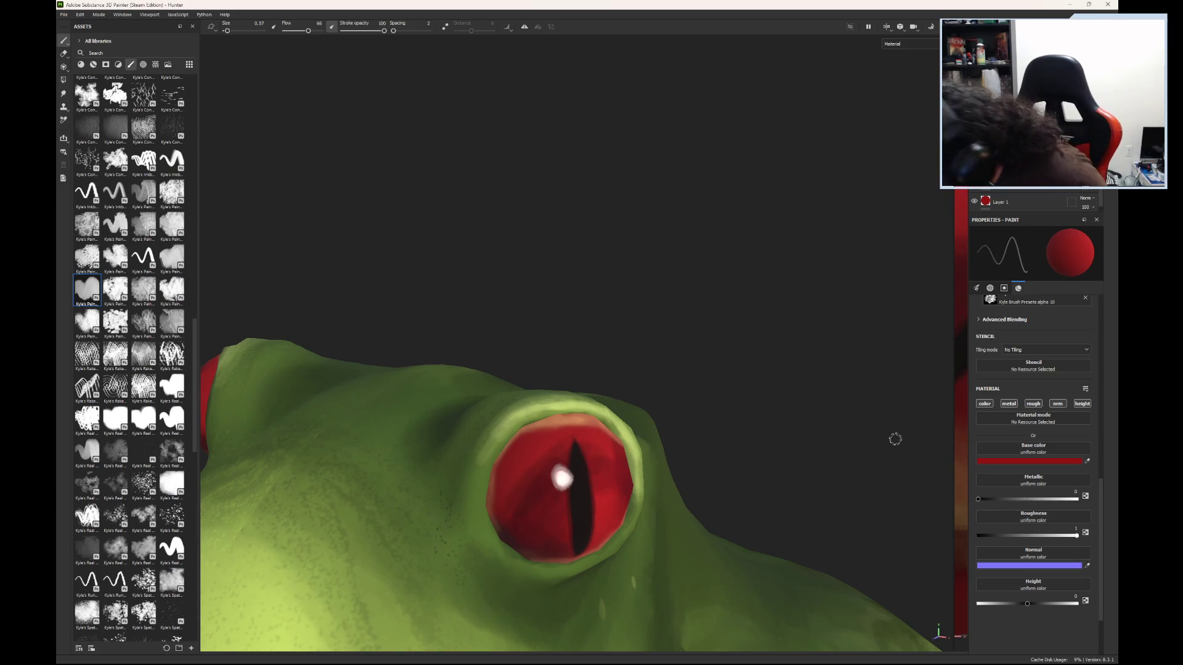
left_click_drag(233, 34, 230, 32)
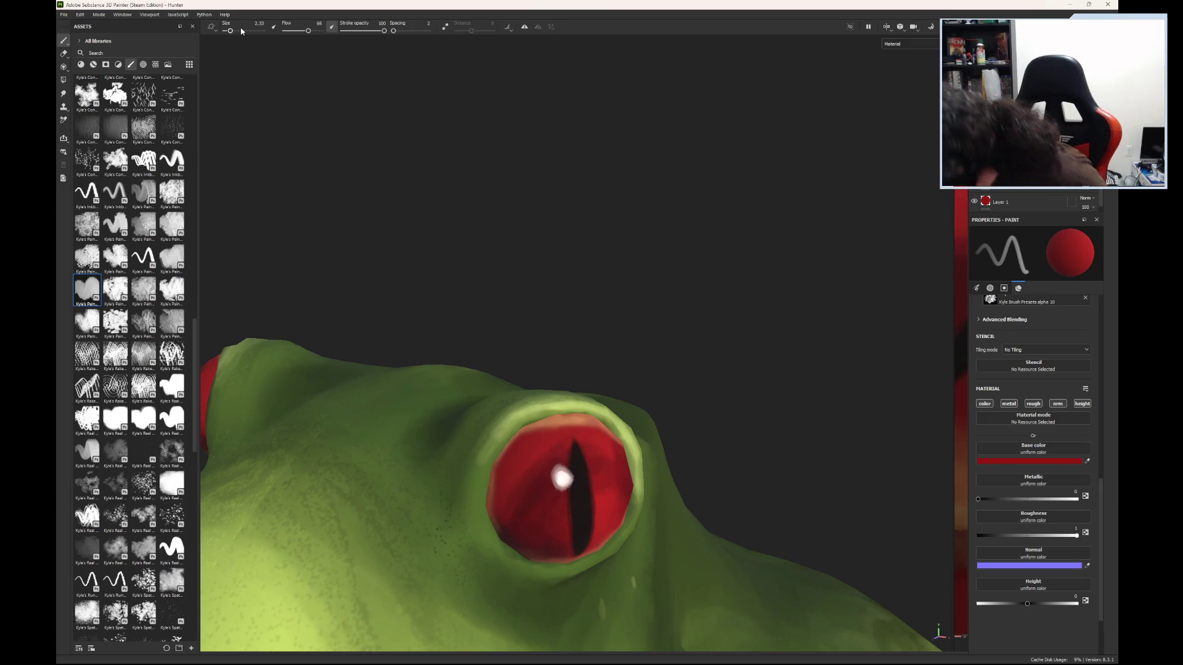
left_click(1042, 466)
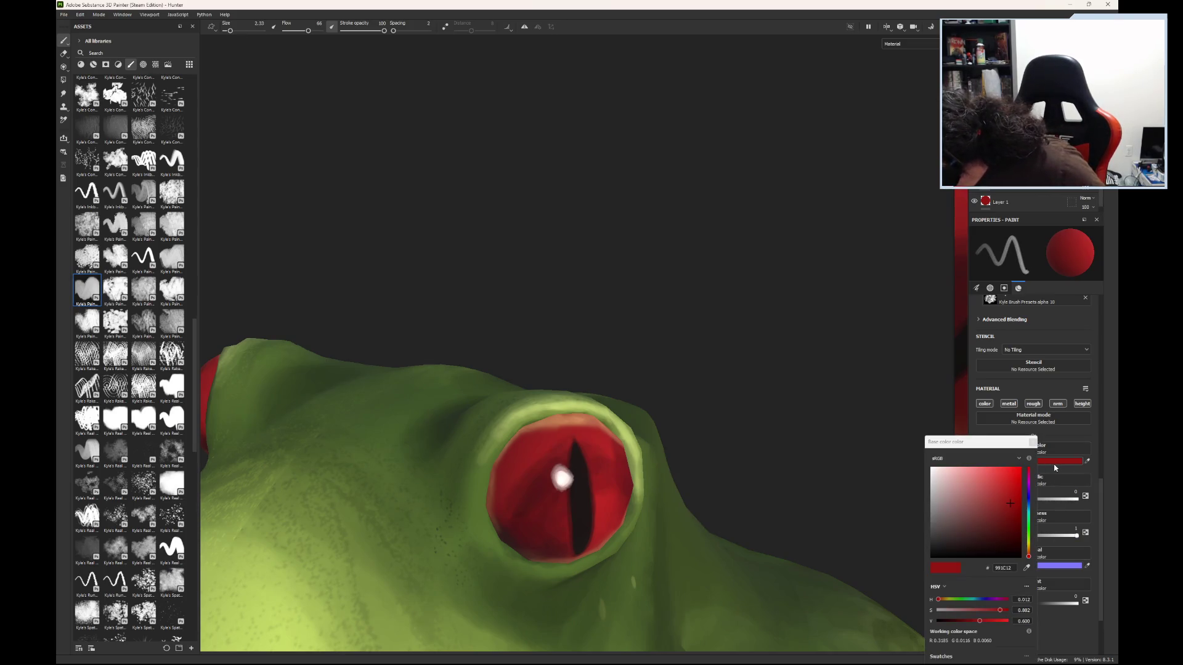
- Pick pinkish and orange colours and paint them over the upper-left of the iris
left_click(984, 474)
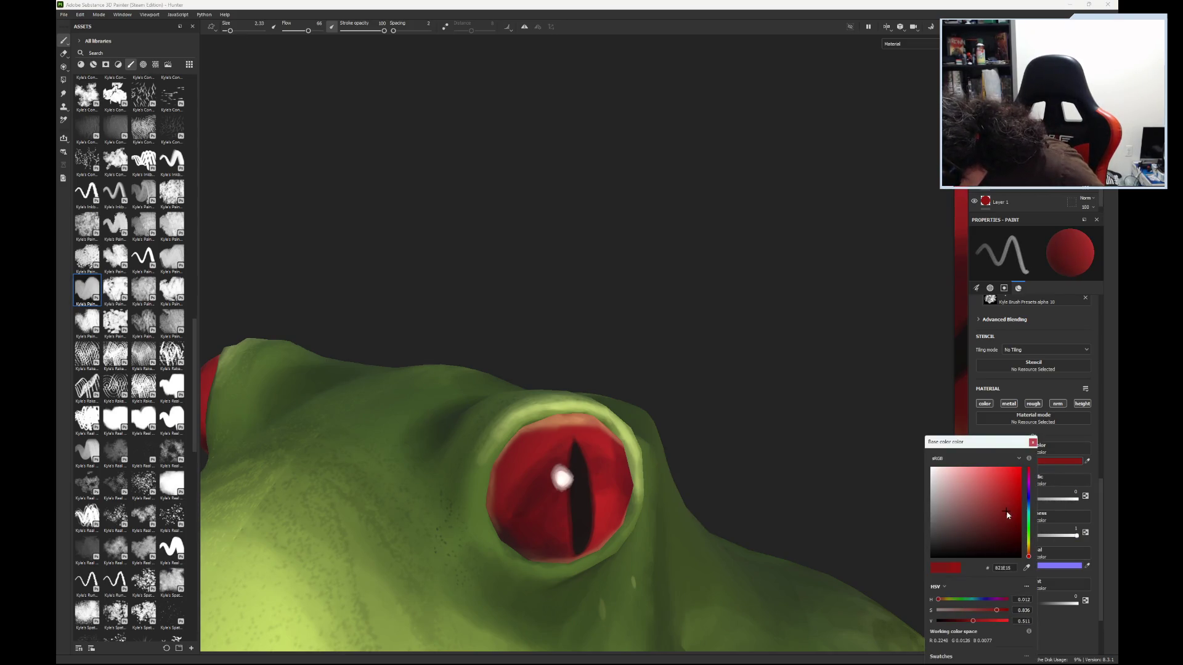
left_click(974, 472)
left_click(973, 471)
mouse_move(524, 444)
left_mouse_down()
mouse_move(507, 499)
mouse_move(539, 441)
mouse_move(523, 446)
mouse_move(513, 487)
left_mouse_up()
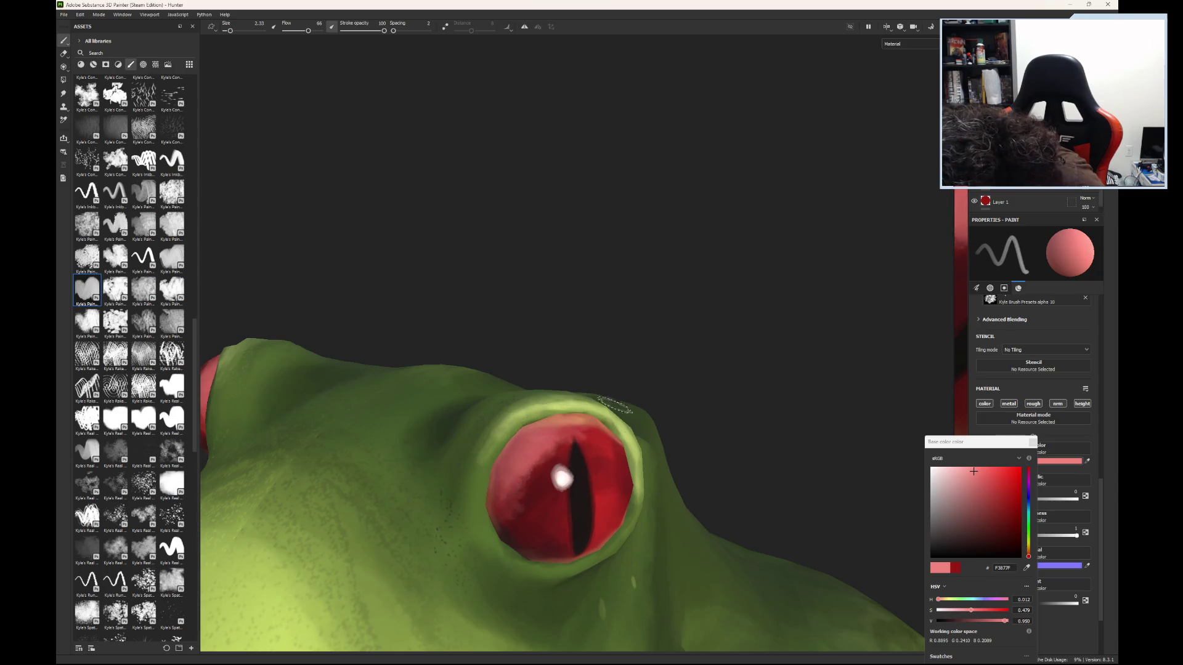
left_click(545, 416)
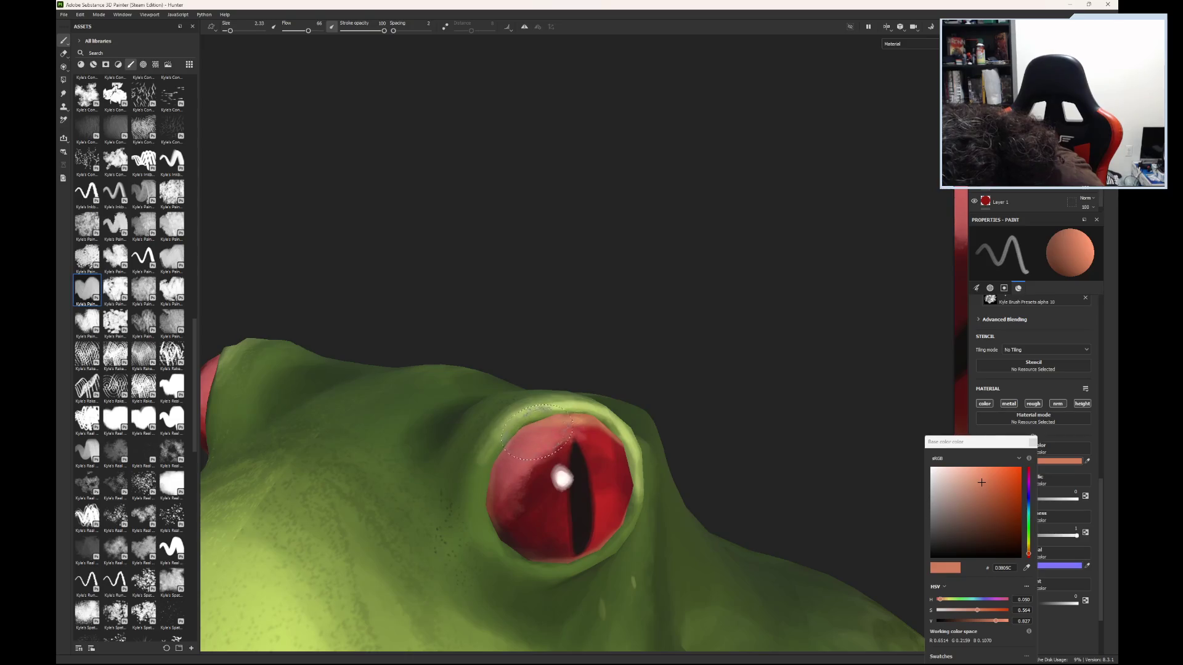
mouse_move(535, 433)
left_mouse_down()
mouse_move(519, 502)
mouse_move(532, 461)
left_mouse_up()
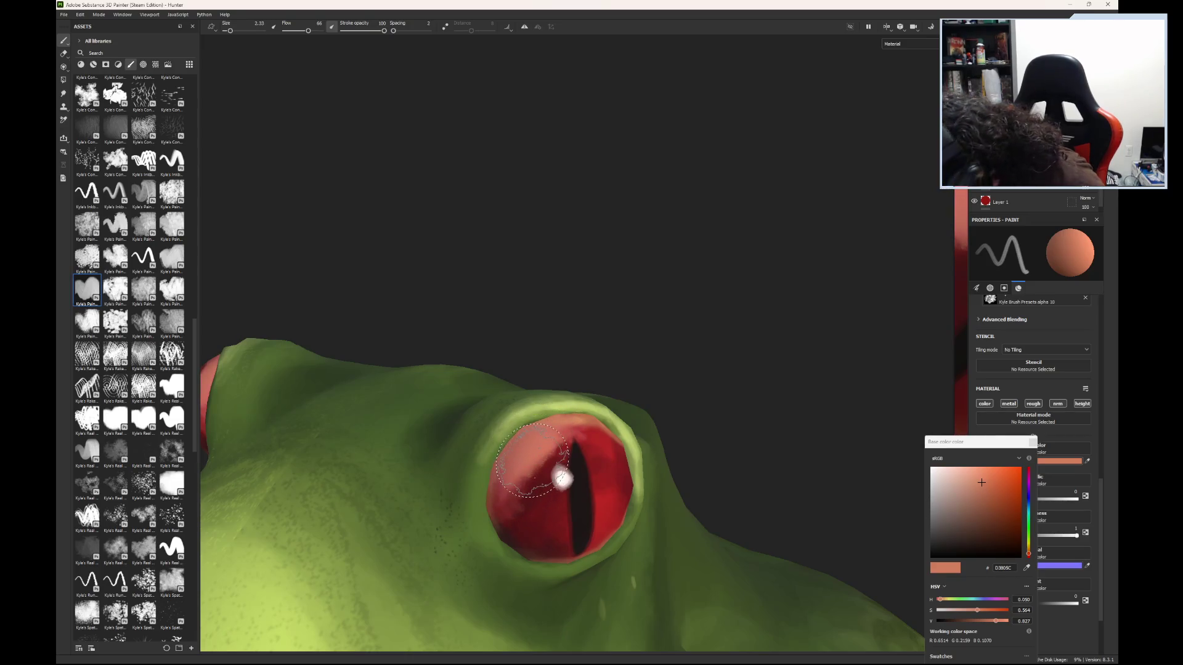
- Paint a salmon highlight on the upper-left, shrink the brush to 0.75, and lighten the lower-left
left_click_drag(983, 484, 979, 471)
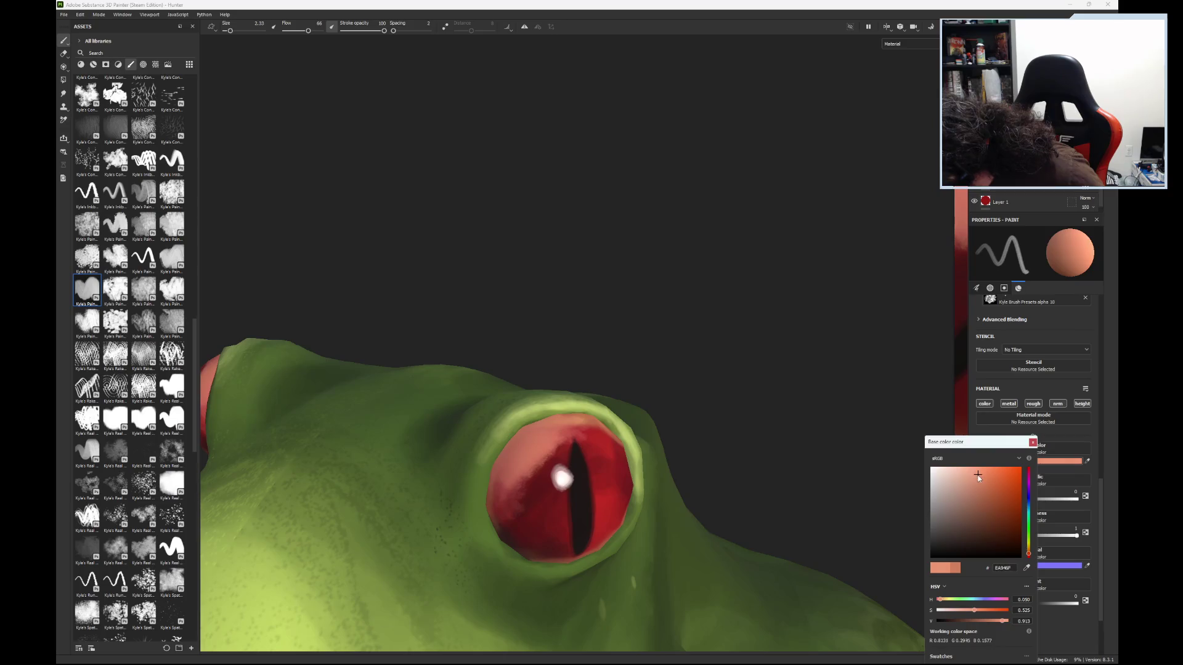
mouse_move(508, 490)
left_mouse_down()
mouse_move(509, 520)
mouse_move(539, 434)
left_mouse_up()
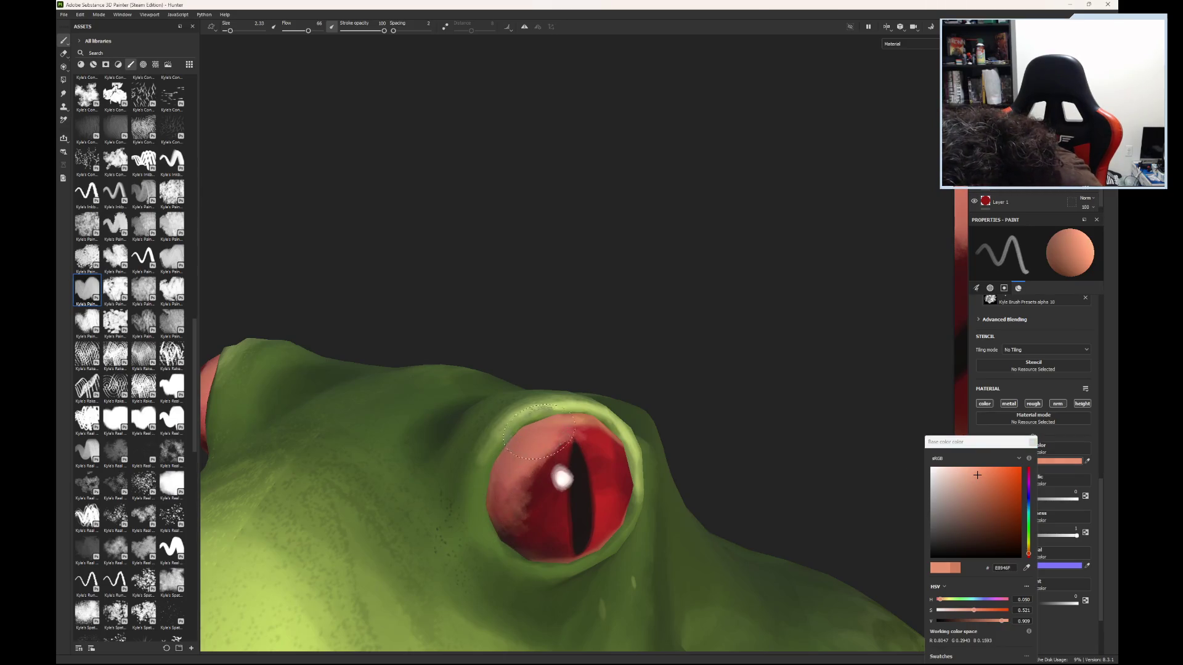
left_click_drag(230, 31, 230, 37)
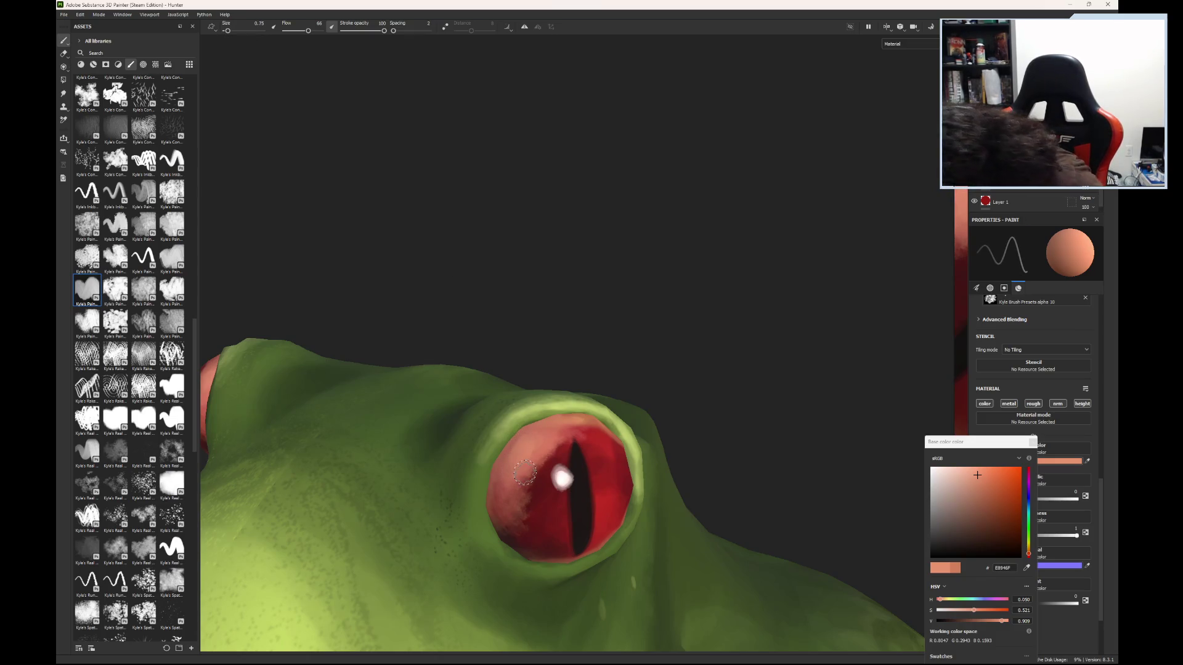
mouse_move(525, 473)
left_mouse_down()
mouse_move(534, 515)
mouse_move(540, 484)
left_mouse_up()
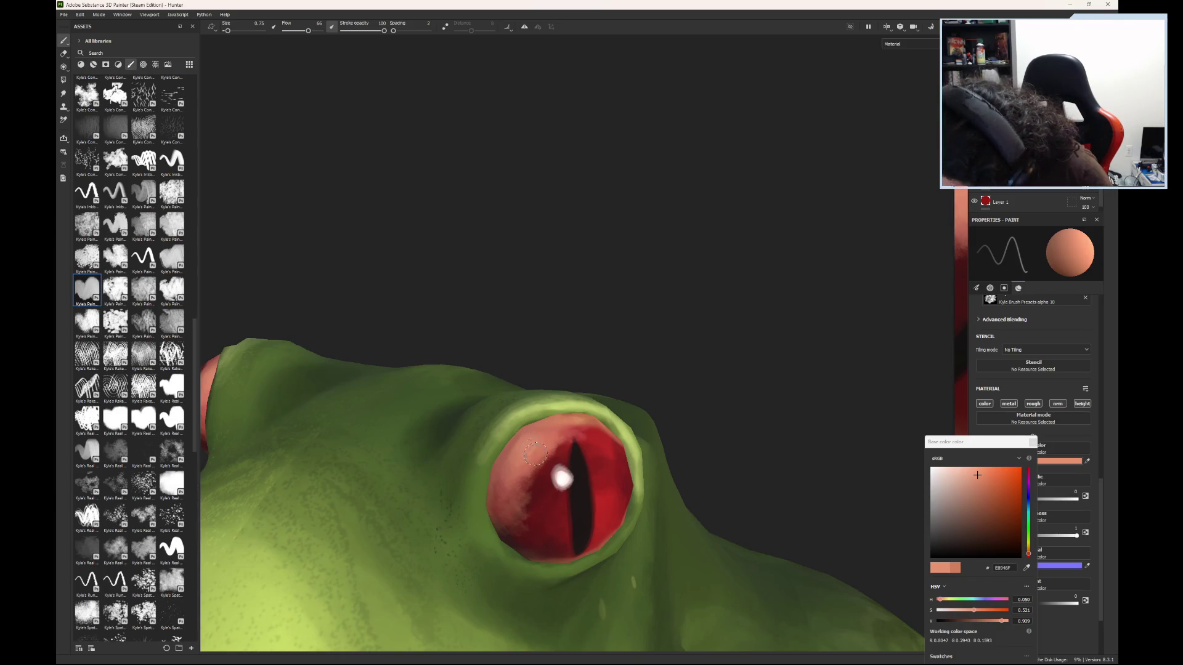
left_click_drag(974, 476, 955, 471)
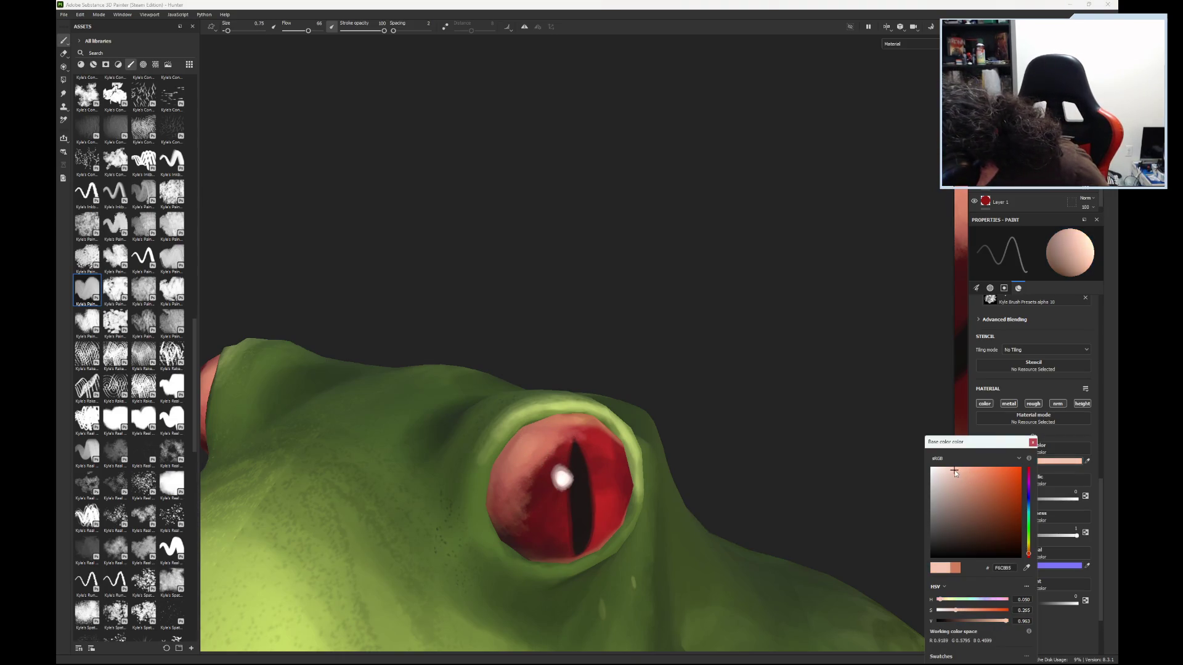
- Shift the colour toward orange, set brush size 2.33, and paint peach strokes on the eye's left side
left_click_drag(1031, 556, 1031, 554)
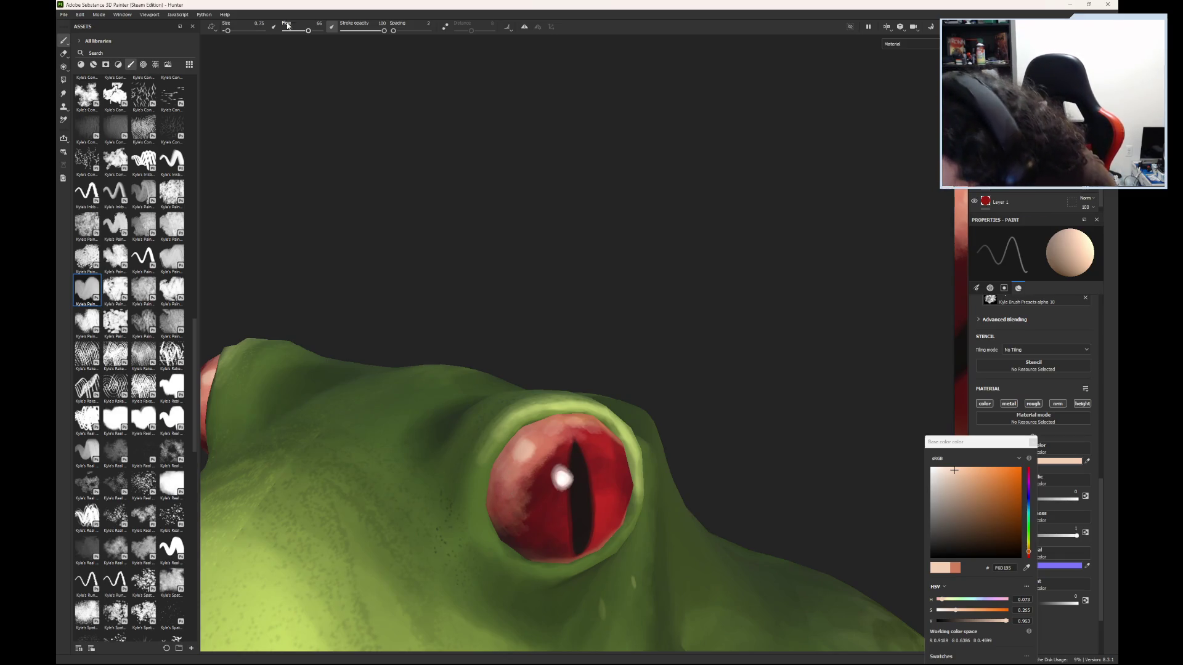
left_click(235, 31)
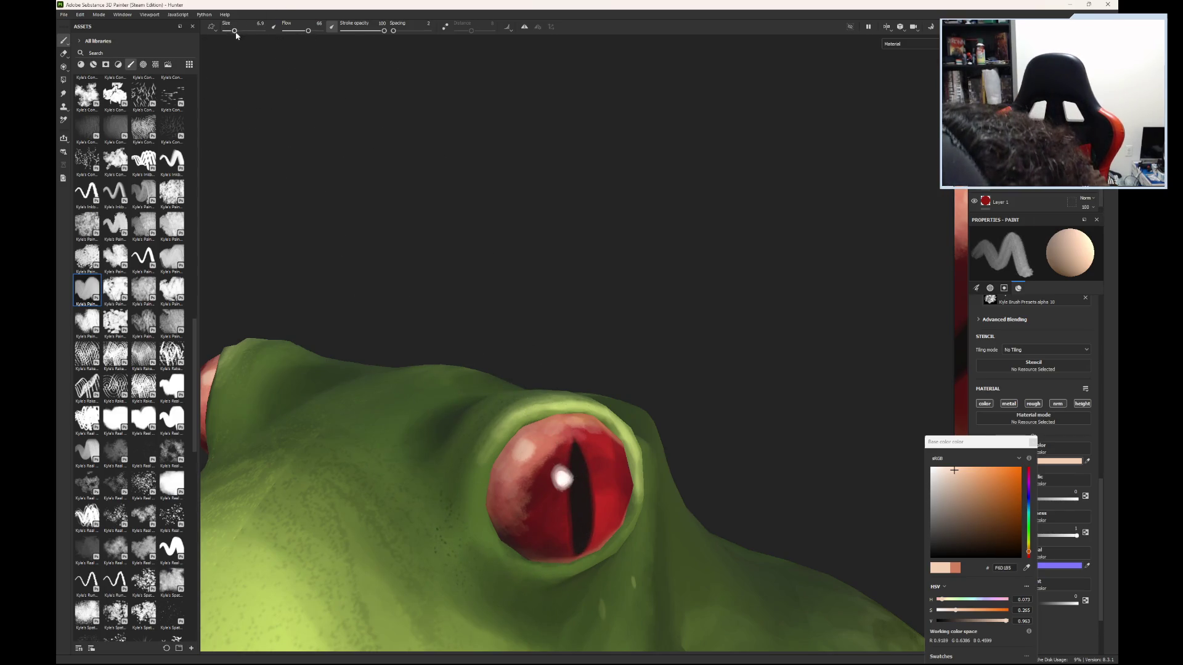
left_click_drag(232, 31, 230, 31)
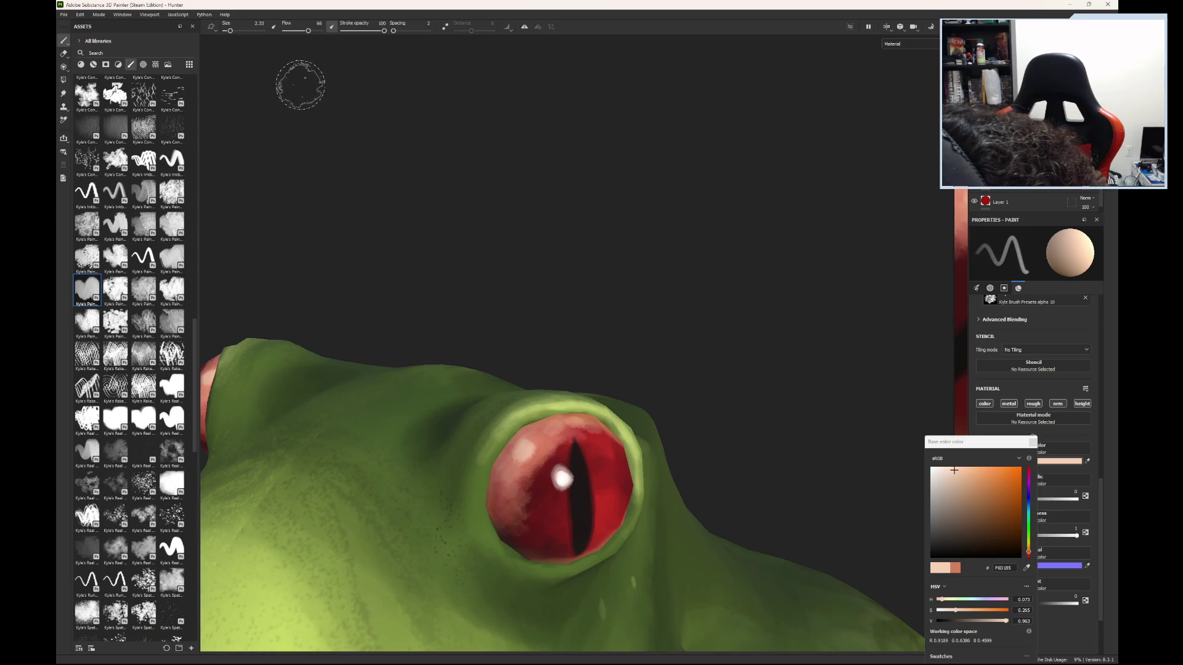
left_click_drag(493, 474, 499, 511)
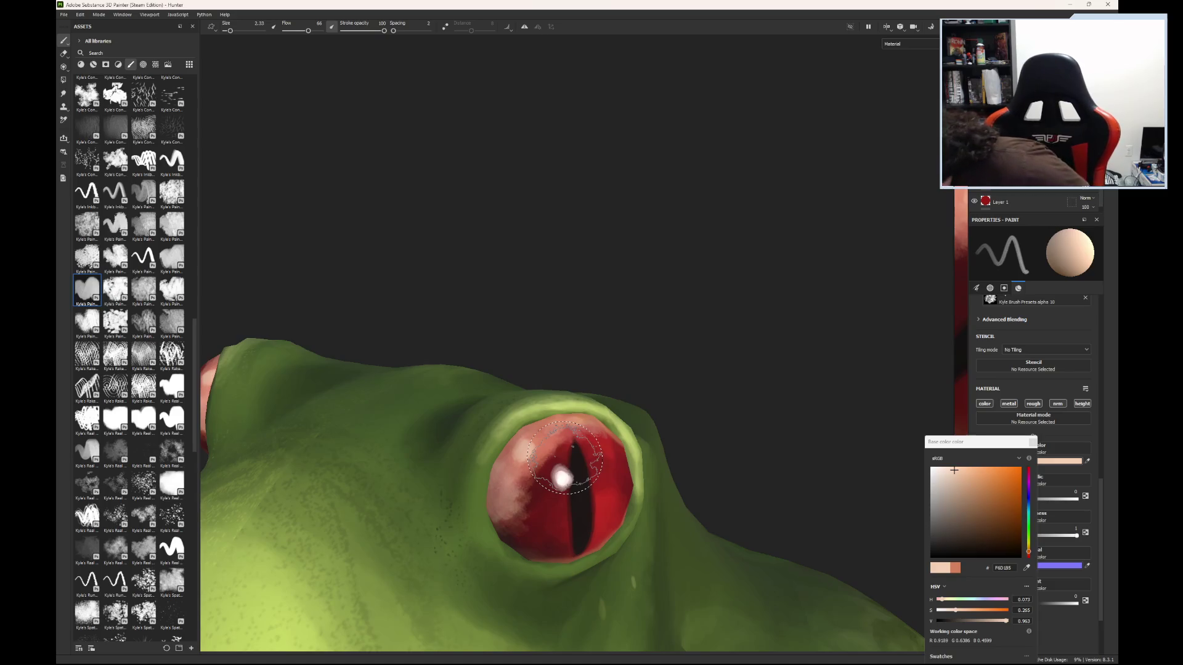
left_click_drag(565, 457, 530, 448)
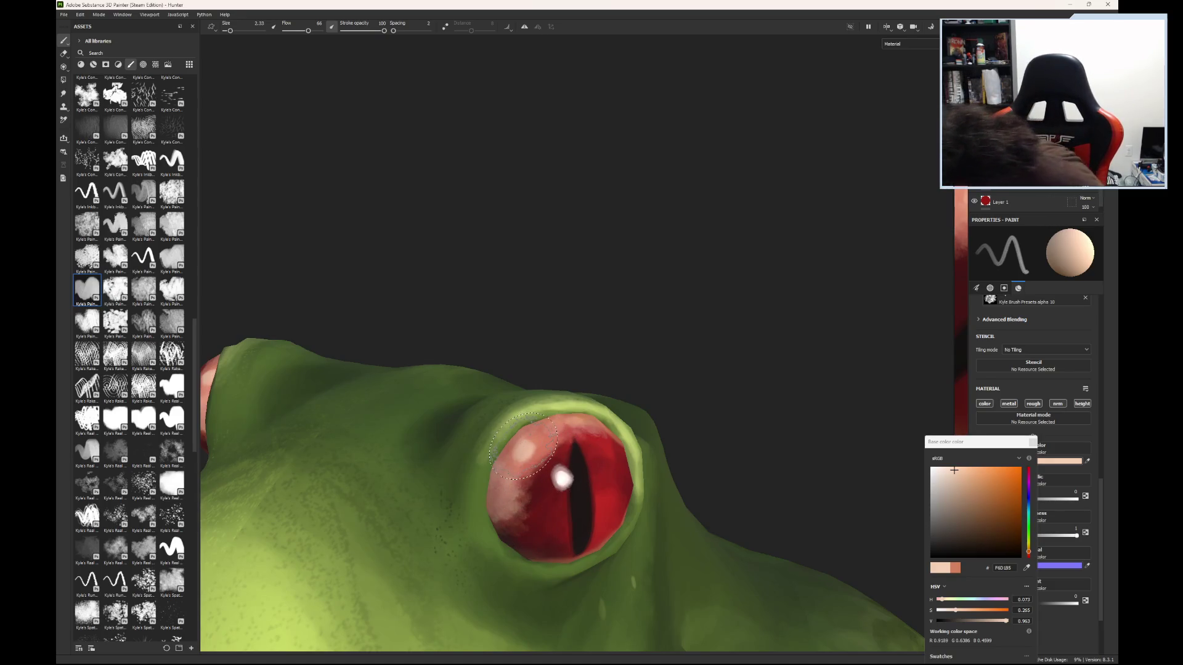
left_click_drag(541, 511, 539, 530)
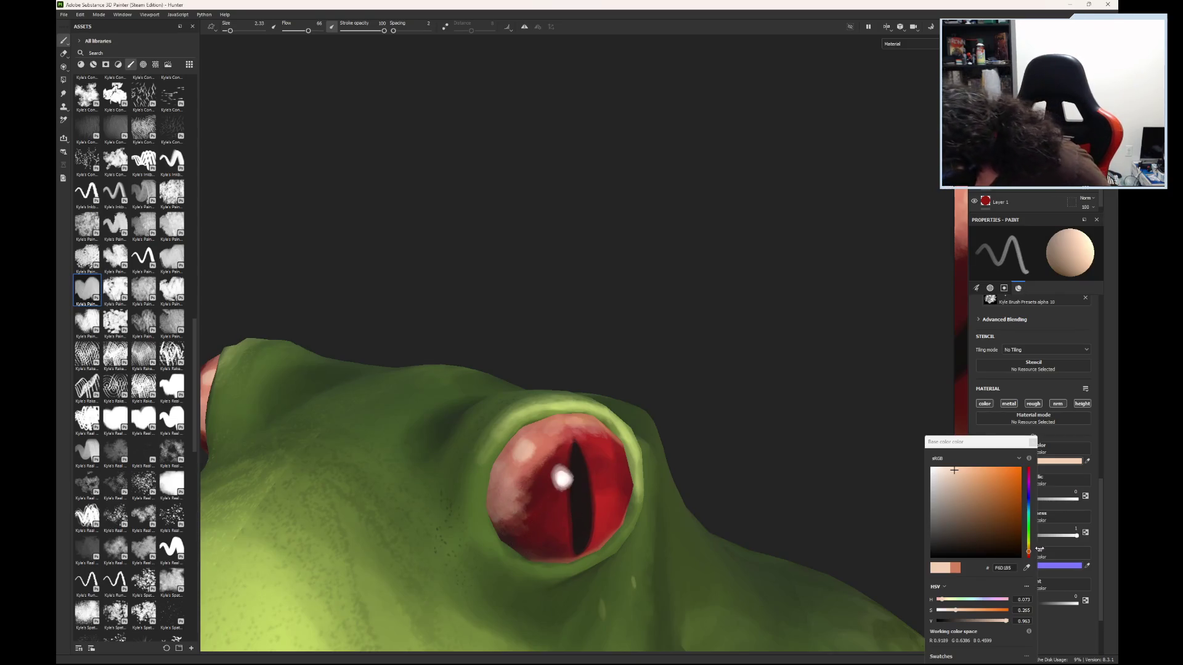
left_click_drag(953, 470, 977, 472)
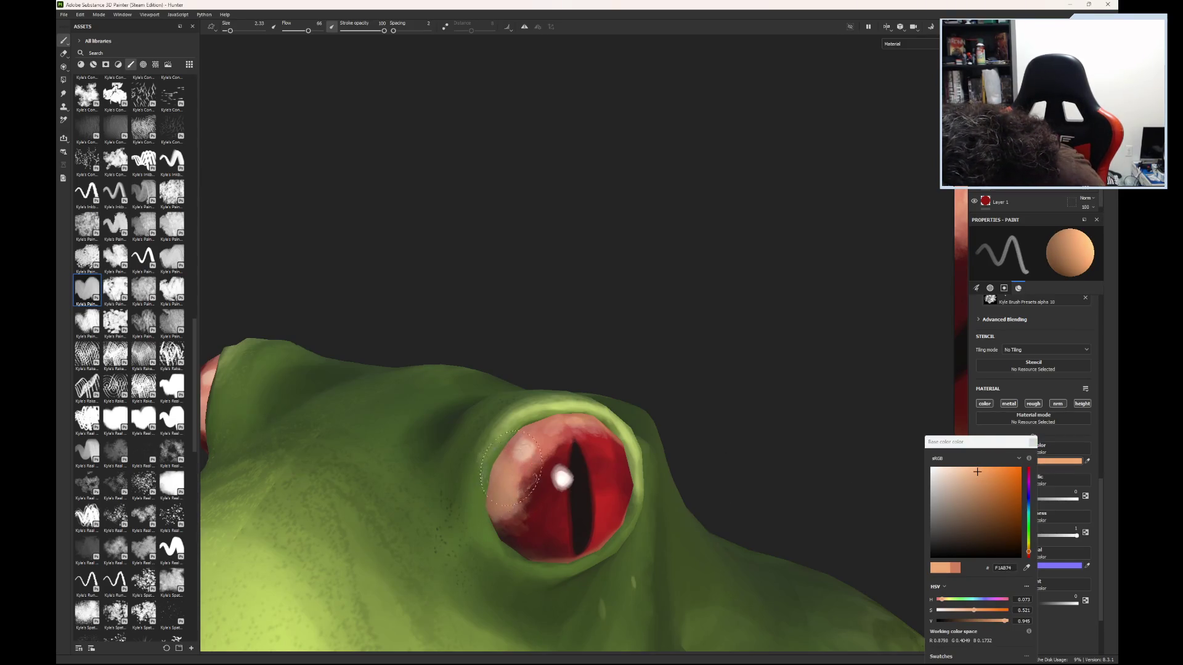
- Dab orange on the eye's top, then erase the peach patch from its lower-left
left_click_drag(561, 410, 562, 419)
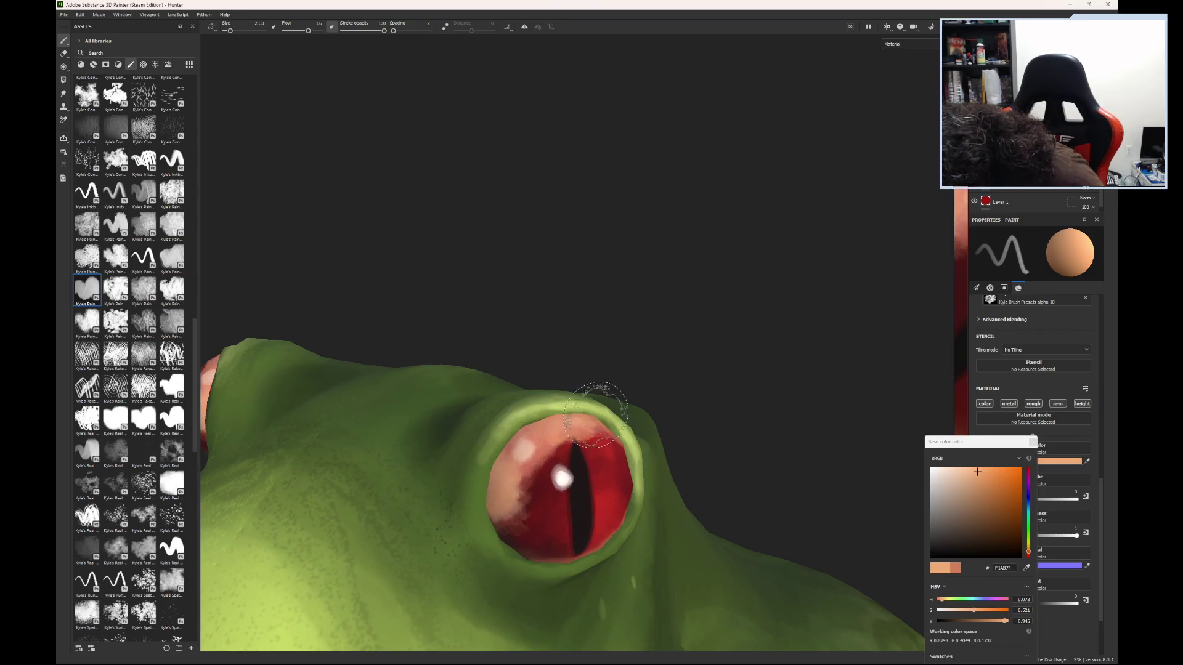
left_click(64, 54)
mouse_move(532, 512)
left_mouse_down()
mouse_move(528, 524)
mouse_move(515, 515)
mouse_move(607, 448)
mouse_move(523, 521)
mouse_move(518, 490)
mouse_move(524, 508)
mouse_move(600, 448)
mouse_move(568, 456)
left_mouse_up()
mouse_move(518, 512)
left_mouse_down()
mouse_move(536, 459)
mouse_move(604, 439)
left_mouse_up()
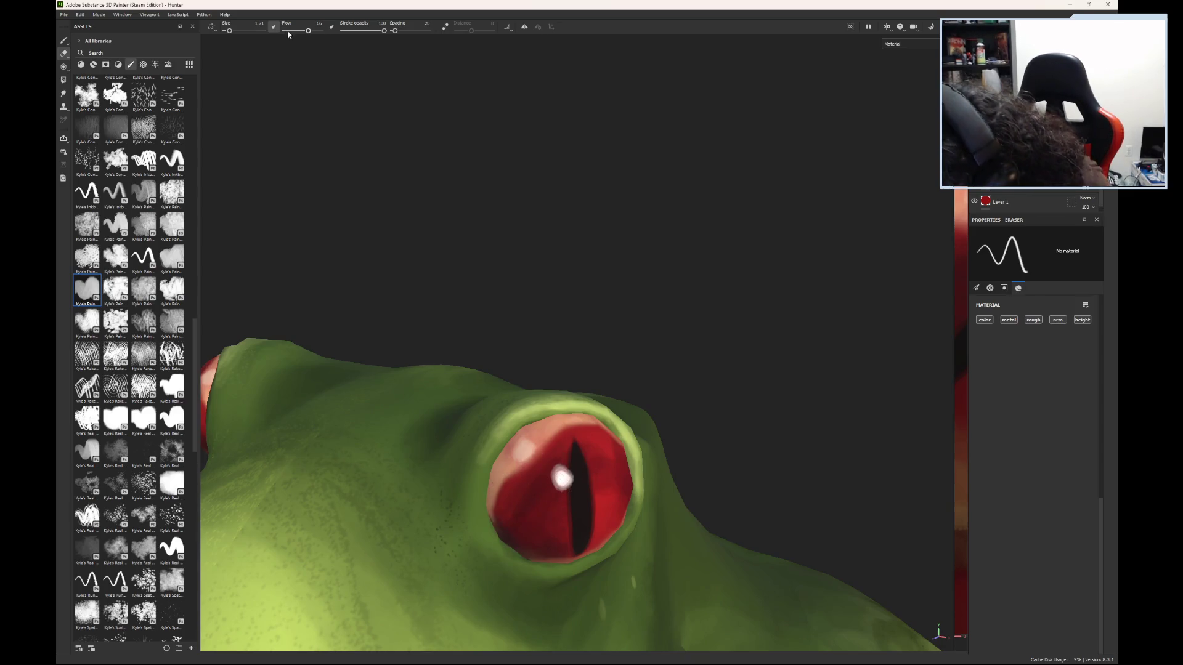
- Paint peach strokes across the upper iris with the brush at size 1.71
left_click(66, 41)
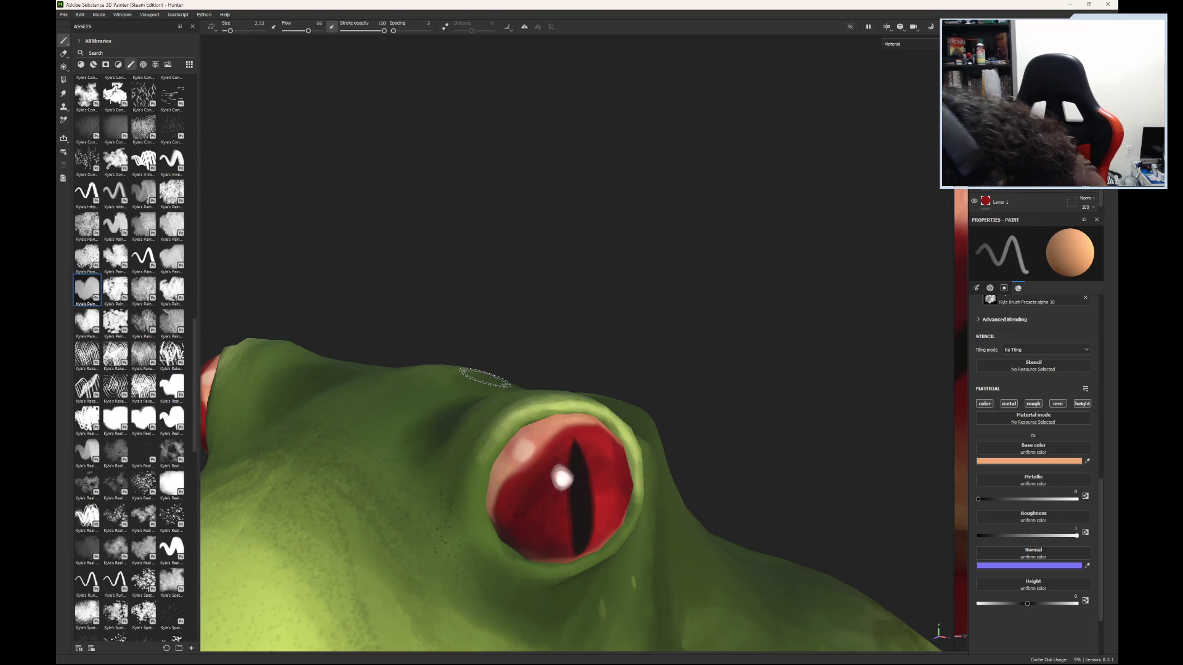
left_click_drag(231, 31, 229, 30)
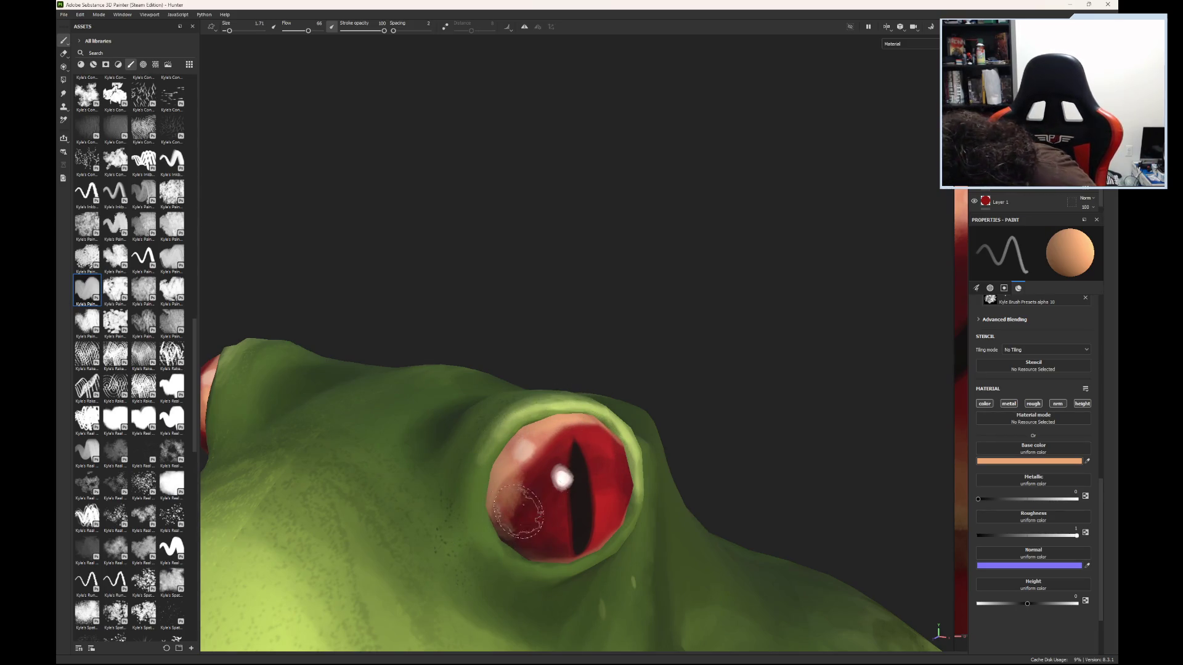
mouse_move(641, 407)
left_mouse_down("alt")
mouse_move(592, 462)
mouse_move(563, 449)
left_mouse_up("alt")
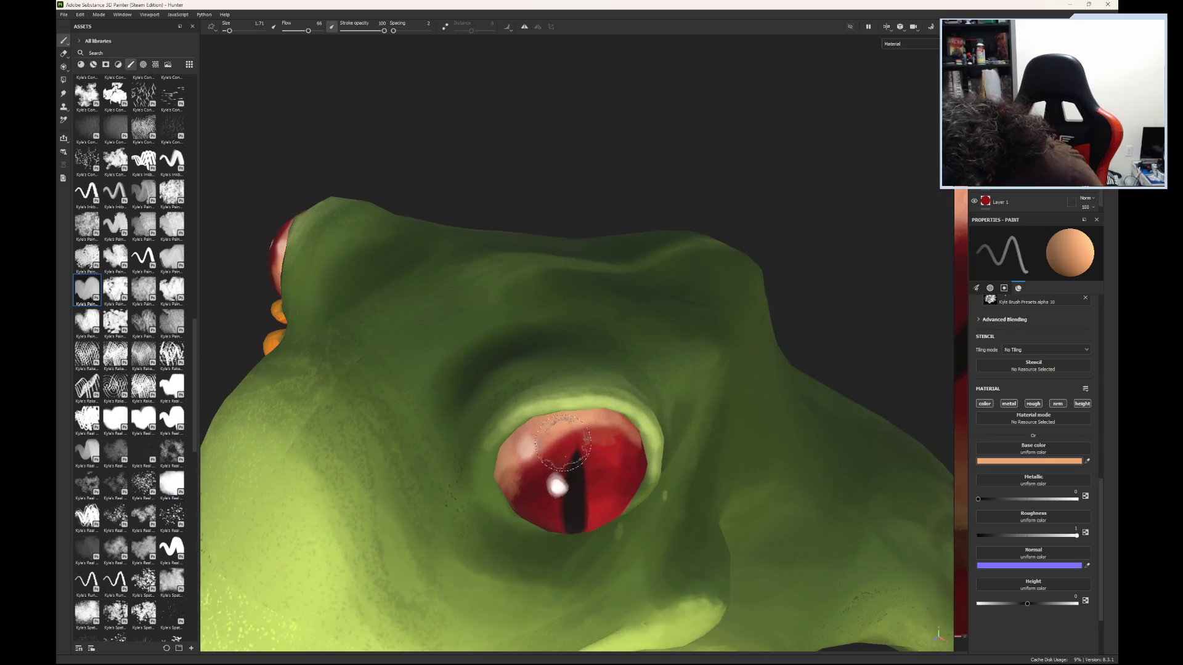
mouse_move(642, 452)
left_mouse_down()
mouse_move(573, 450)
mouse_move(639, 427)
left_mouse_up()
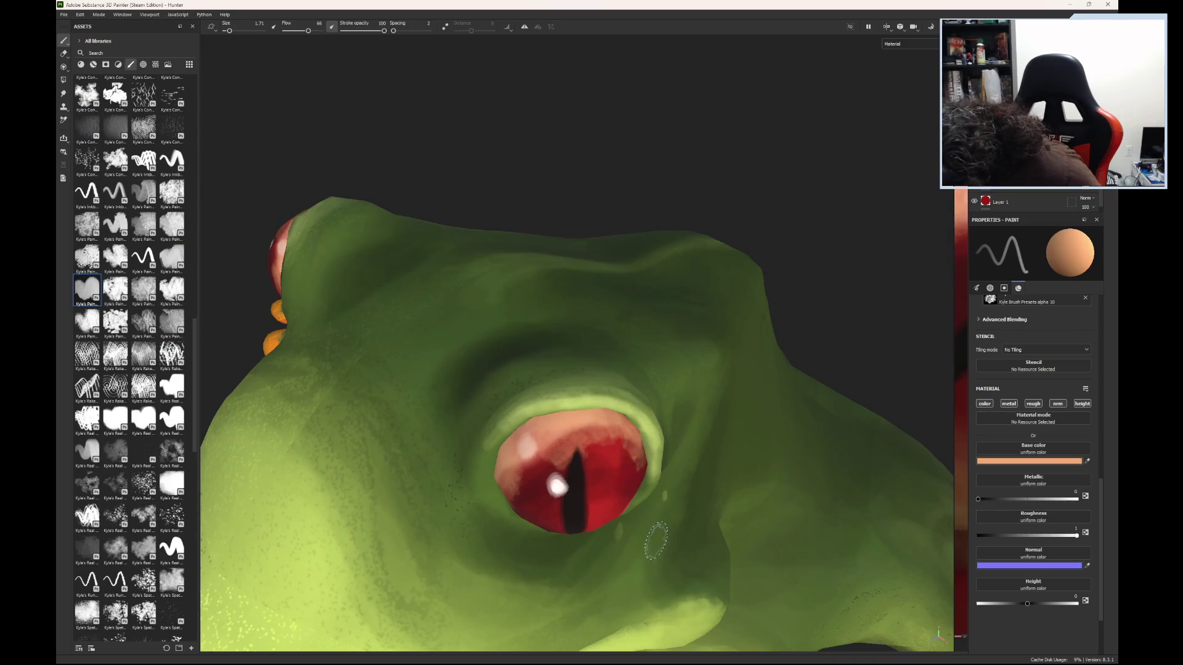
- Erase the red from the lower-right of the iris, viewed from below
mouse_move(644, 487)
left_mouse_down("alt")
mouse_move(666, 349)
mouse_move(567, 419)
mouse_move(593, 407)
left_mouse_up("alt")
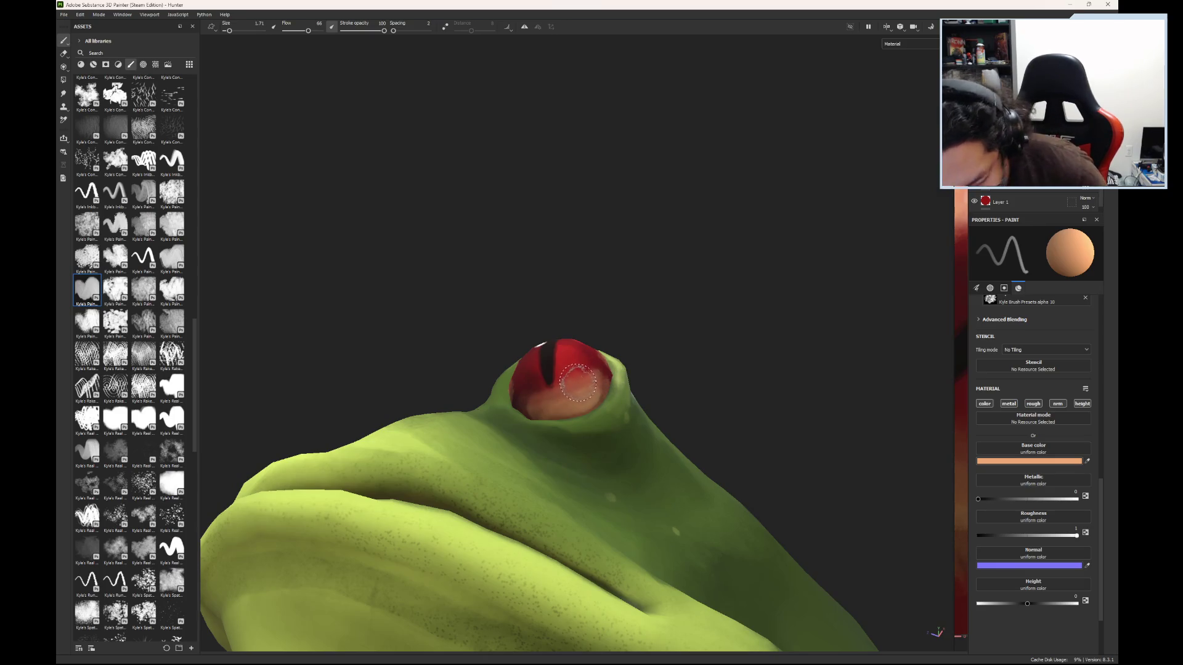
key("e")
mouse_move(581, 369)
left_mouse_down()
mouse_move(533, 385)
mouse_move(580, 387)
mouse_move(593, 373)
mouse_move(517, 405)
mouse_move(655, 401)
mouse_move(747, 555)
mouse_move(801, 602)
mouse_move(646, 638)
mouse_move(608, 470)
mouse_move(729, 497)
mouse_move(792, 454)
mouse_move(591, 462)
left_mouse_up()
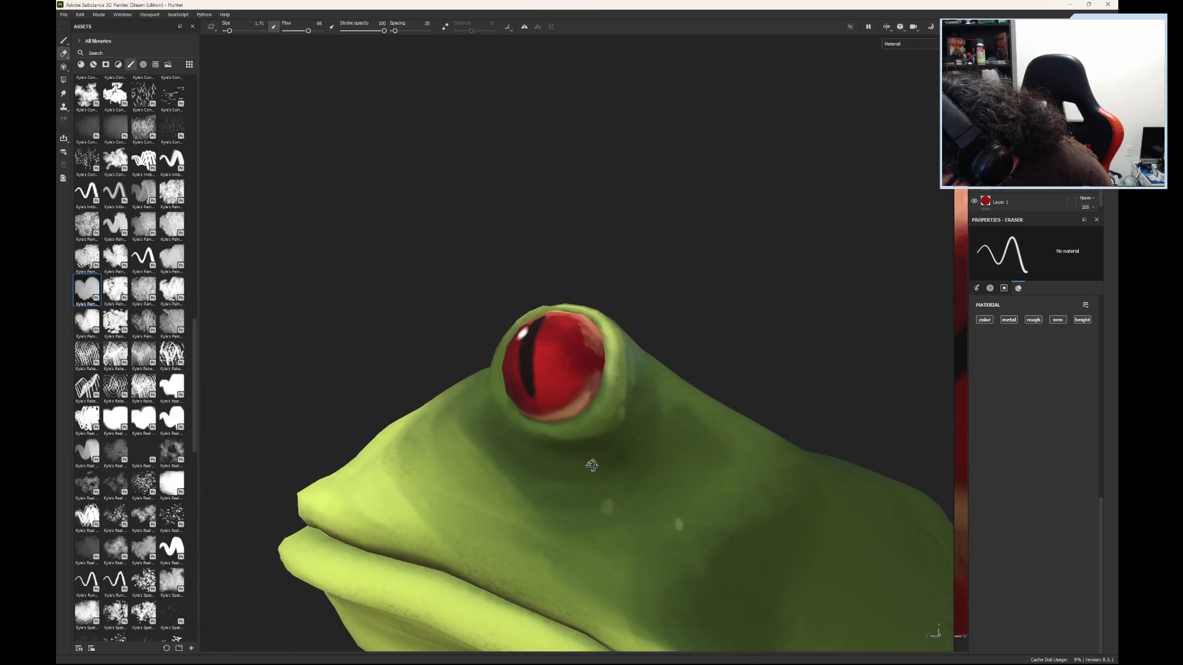
- Paint peach along the eye's lower rim, undo that stroke, and raise brush size to 3.45
left_click(63, 40)
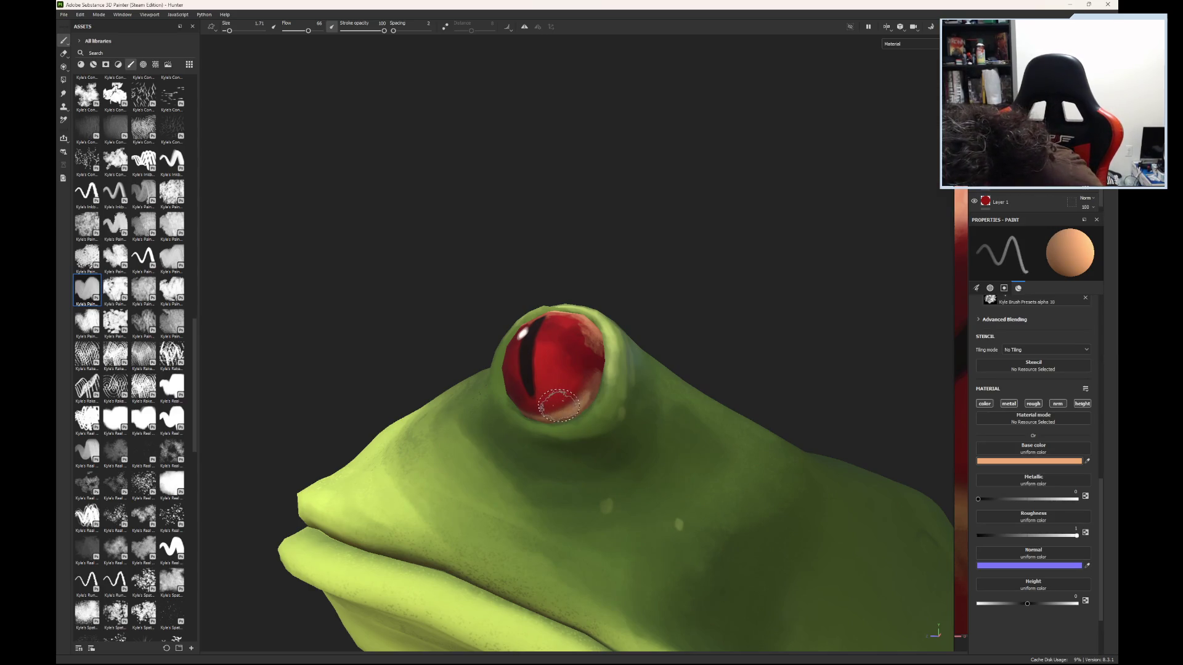
mouse_move(558, 407)
left_mouse_down()
mouse_move(539, 414)
mouse_move(565, 393)
left_mouse_up()
key("ctrl+z")
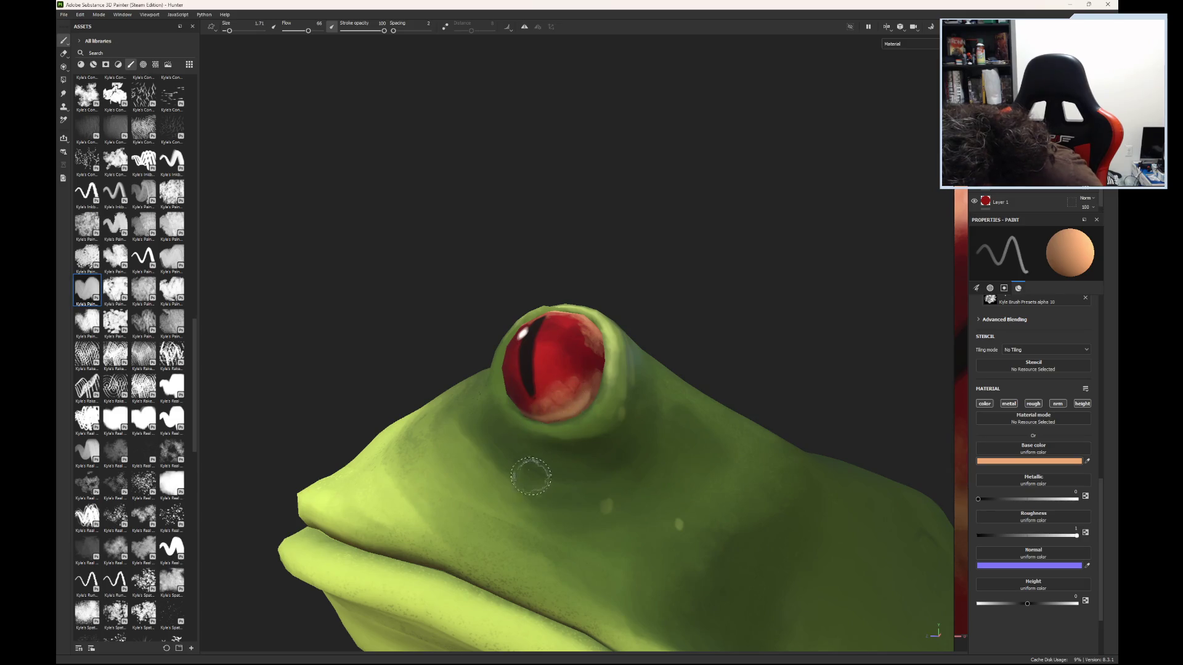
left_click_drag(230, 30, 227, 32)
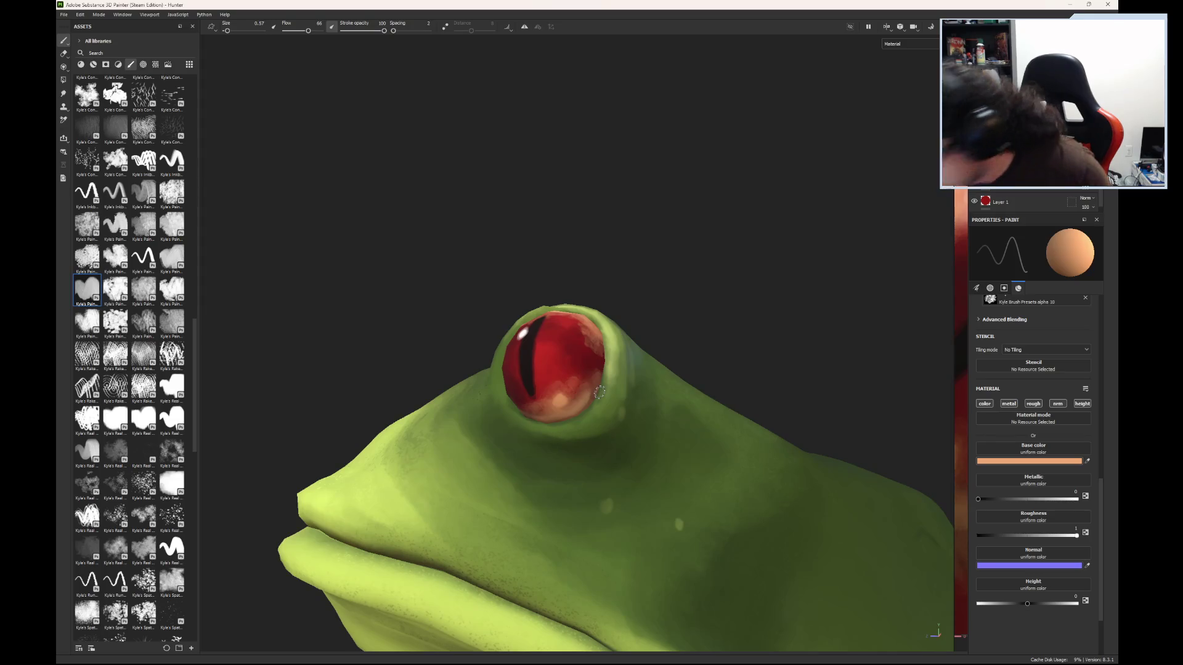
scroll(585, 378, "down", 6)
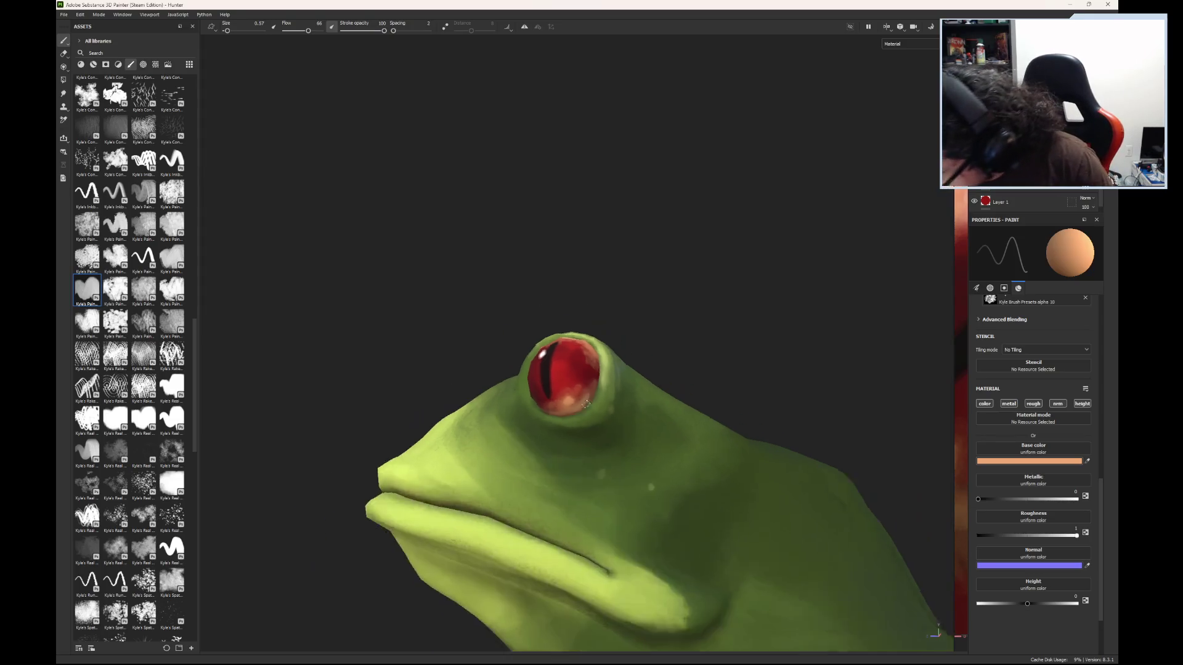
- Erase the pinkish highlight from the lower-left of the frog's right eye
mouse_move(586, 427)
left_mouse_down("alt")
mouse_move(805, 481)
mouse_move(860, 424)
mouse_move(819, 370)
mouse_move(786, 432)
mouse_move(791, 445)
mouse_move(869, 401)
mouse_move(845, 439)
mouse_move(566, 527)
mouse_move(647, 481)
mouse_move(747, 455)
mouse_move(887, 449)
mouse_move(835, 444)
mouse_move(803, 491)
mouse_move(673, 602)
mouse_move(579, 502)
mouse_move(596, 425)
mouse_move(705, 642)
mouse_move(682, 642)
mouse_move(610, 407)
left_mouse_up("alt")
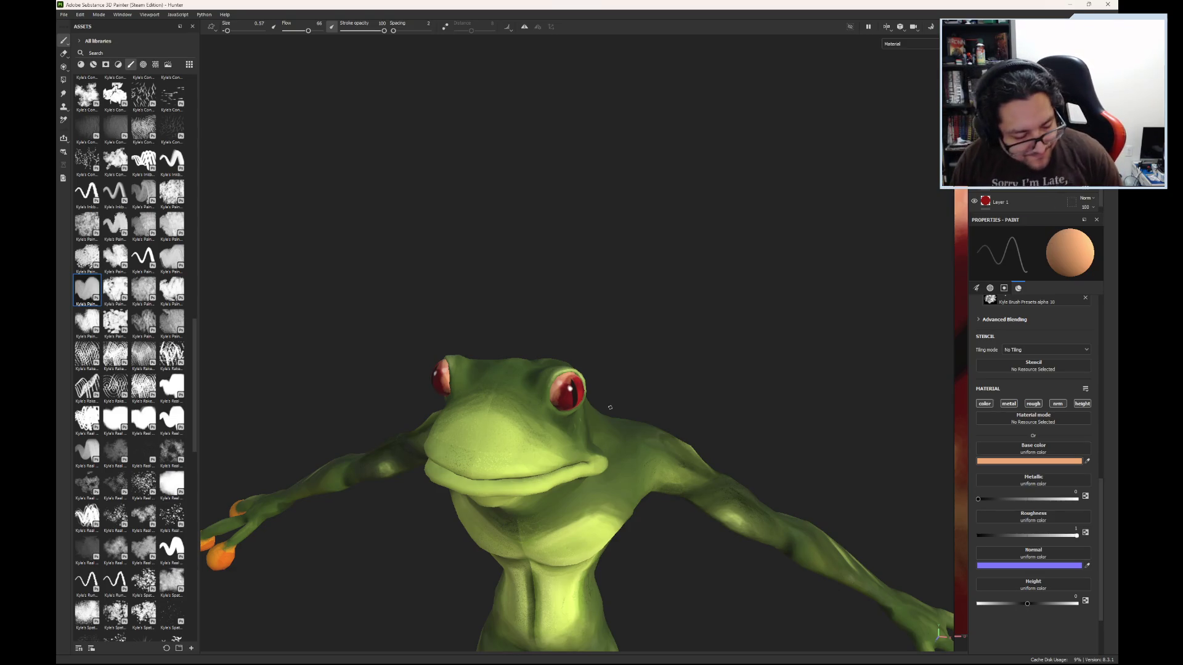
left_click_drag(593, 468, 562, 522, "alt")
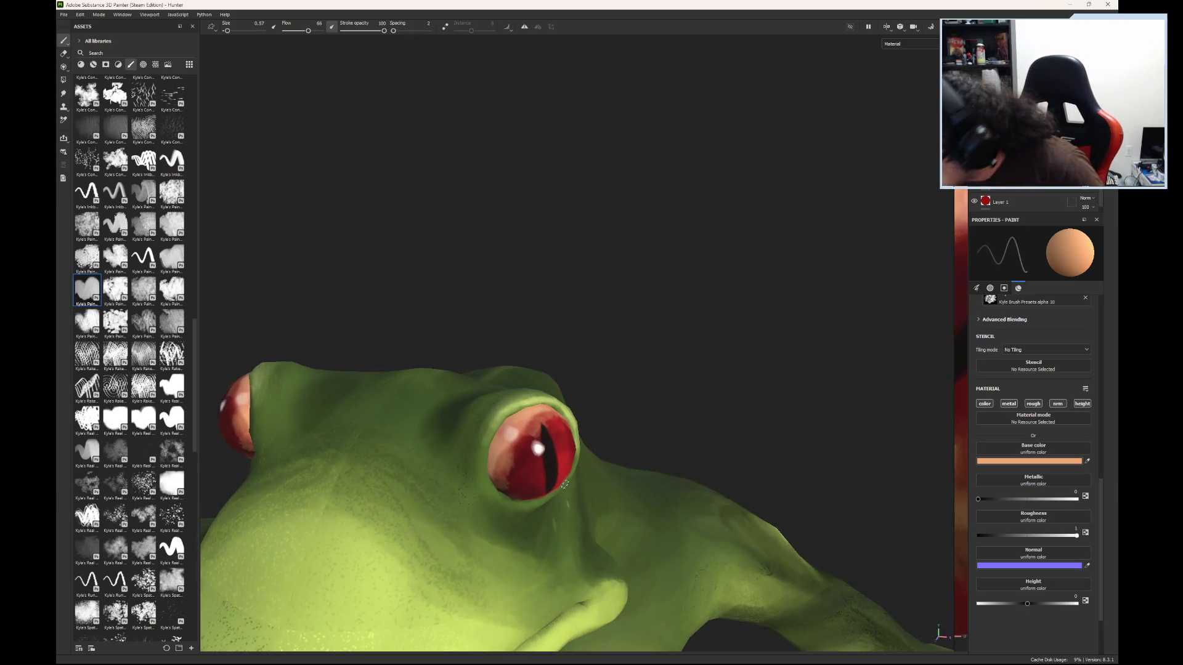
key("e")
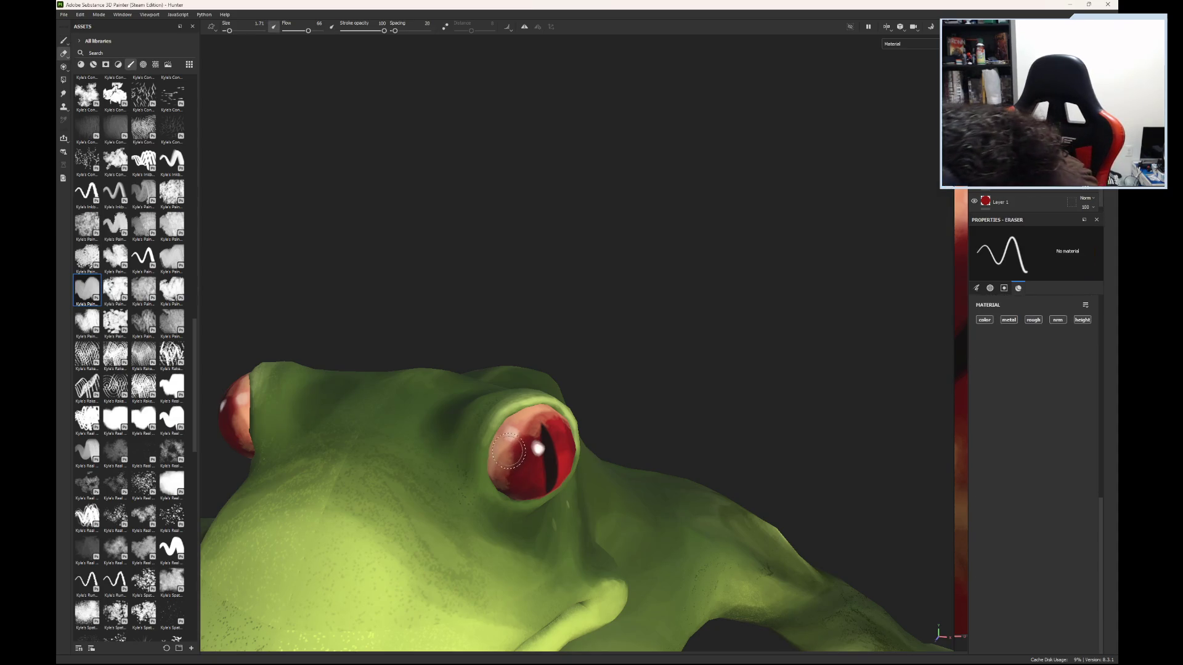
mouse_move(511, 464)
left_mouse_down()
mouse_move(498, 474)
mouse_move(542, 435)
mouse_move(570, 437)
left_mouse_up()
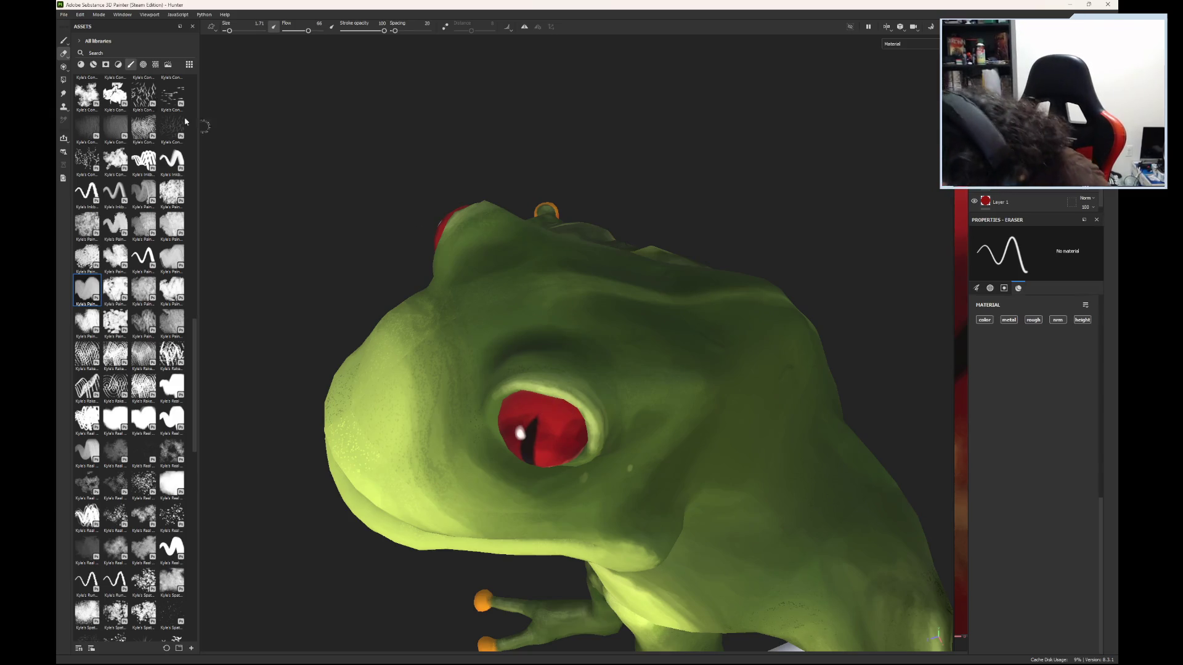
left_click(64, 40)
- Sample the eye's red as base colour and shift it to a lighter orange
key("p")
left_click(564, 417)
left_click(1044, 462)
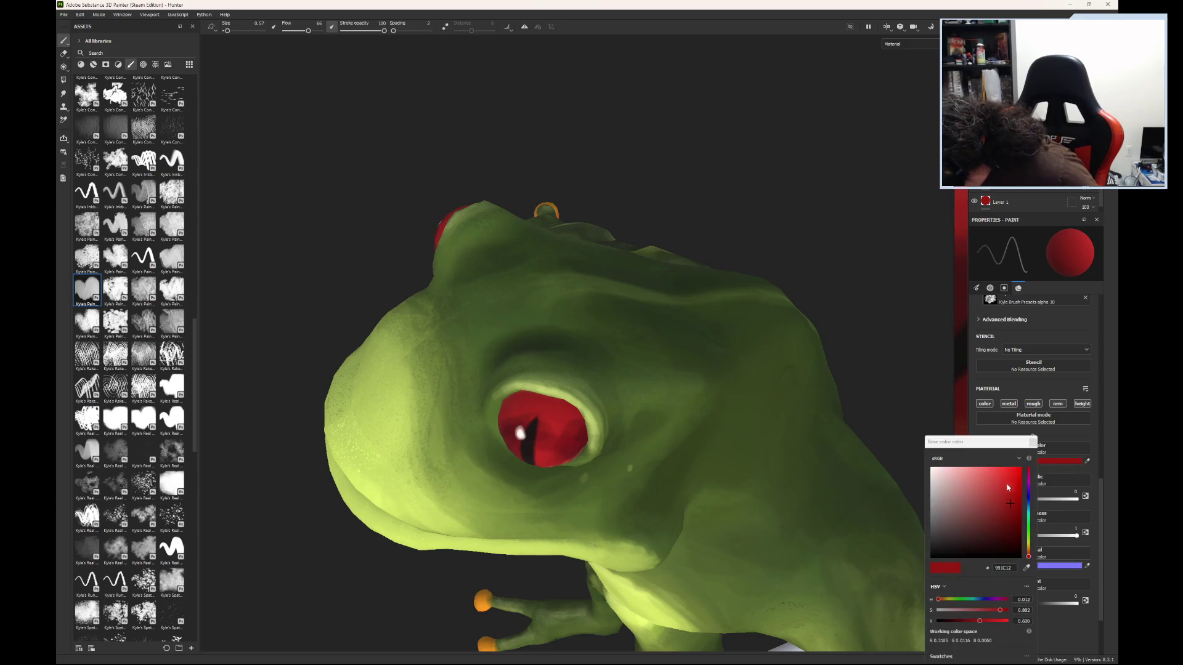
left_click(1032, 555)
left_click_drag(981, 486, 987, 472)
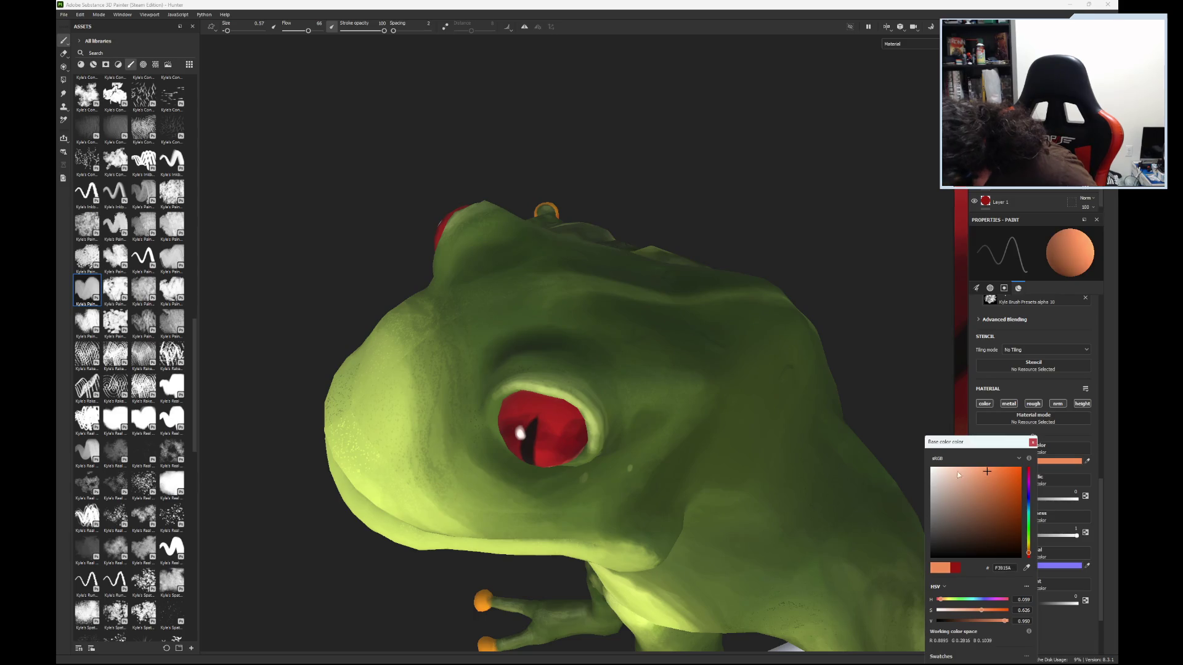
- Frame the eyes head-on, settle the brush at size 0.42, and make the orange paler
left_click_drag(233, 36, 231, 36)
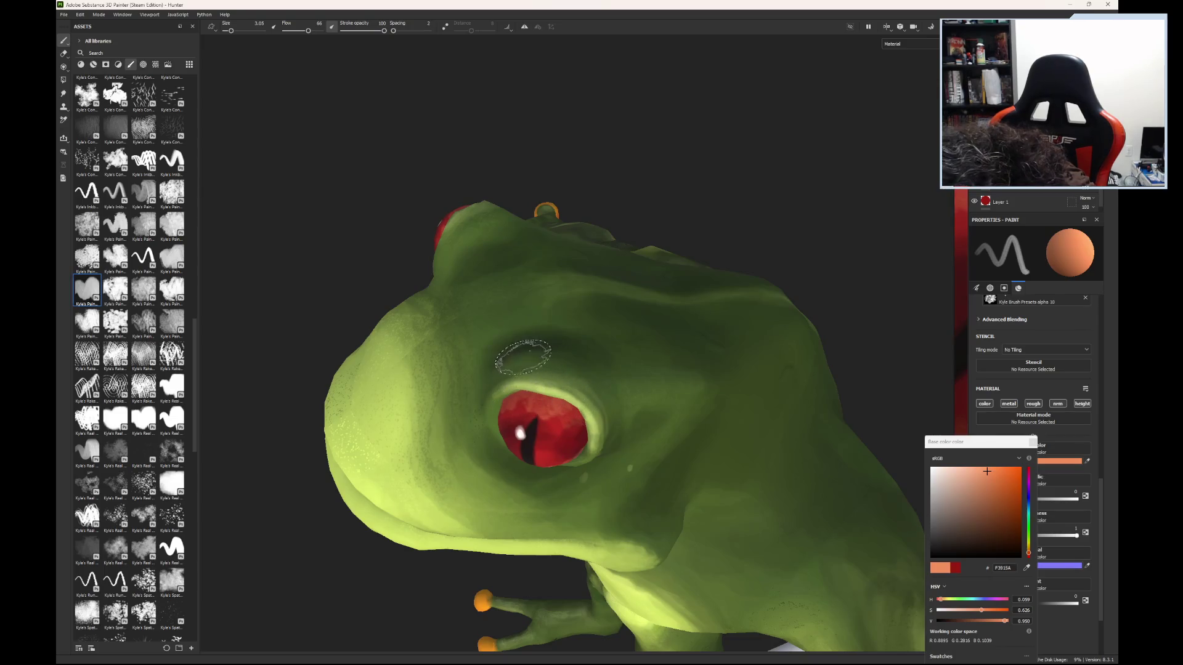
mouse_move(523, 358)
left_mouse_down("alt")
mouse_move(511, 360)
mouse_move(528, 363)
left_mouse_up("alt")
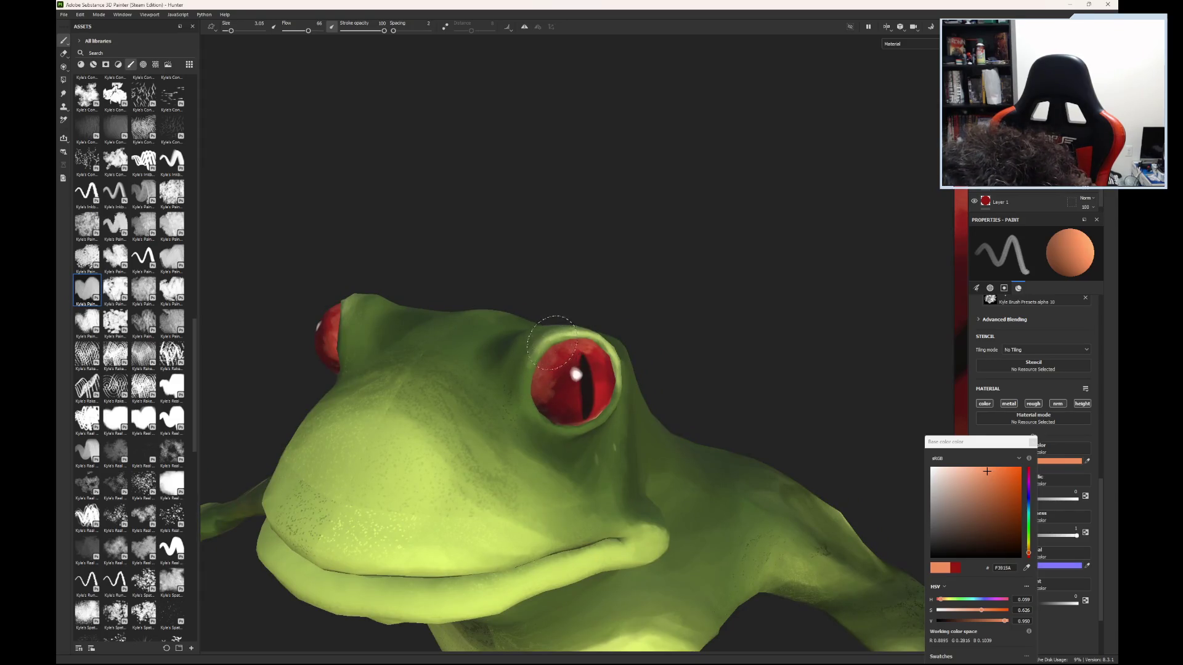
left_click_drag(705, 320, 592, 382, "alt")
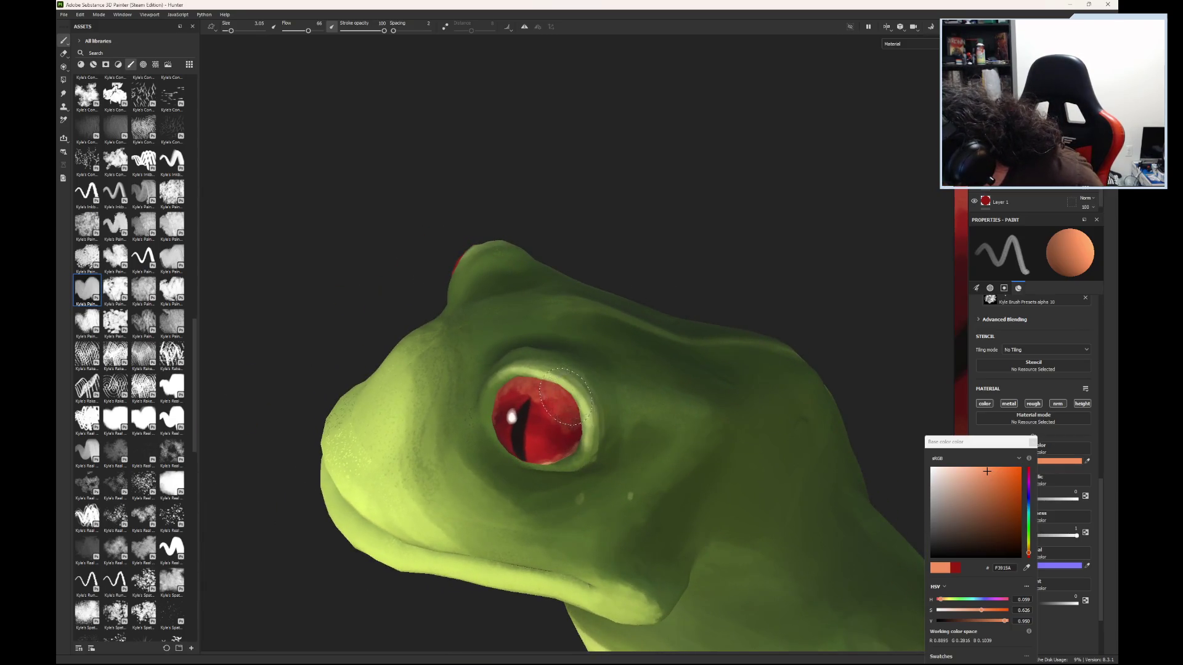
mouse_move(505, 386)
left_mouse_down("alt")
mouse_move(608, 325)
mouse_move(581, 338)
left_mouse_up("alt")
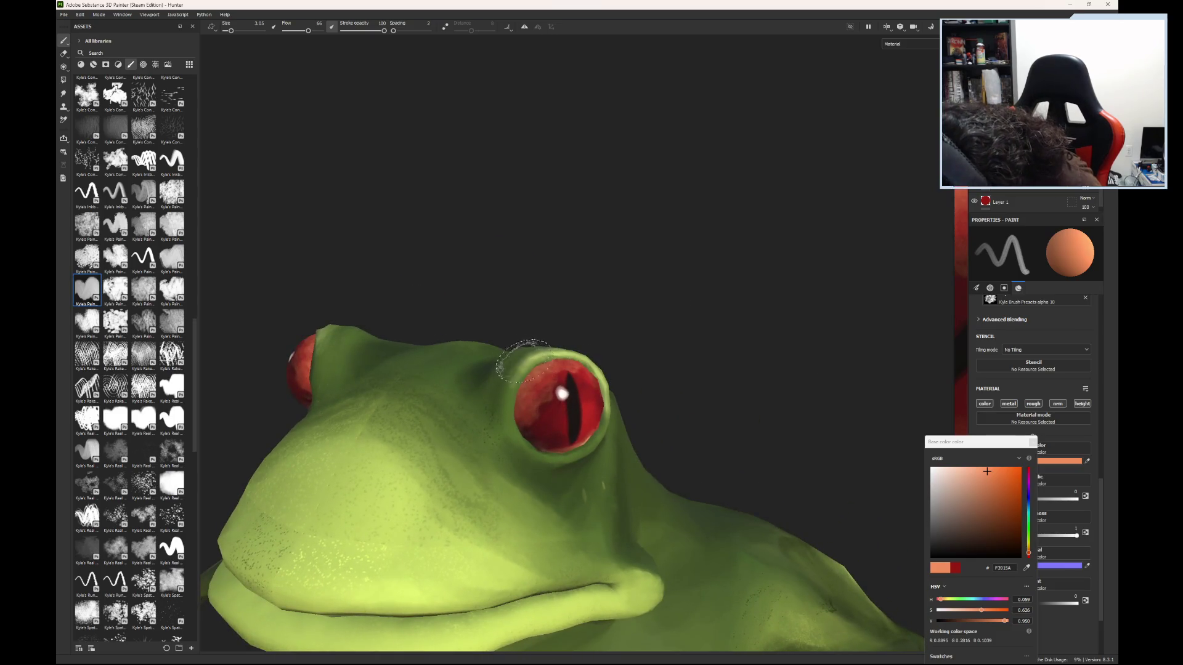
left_click_drag(231, 30, 228, 34)
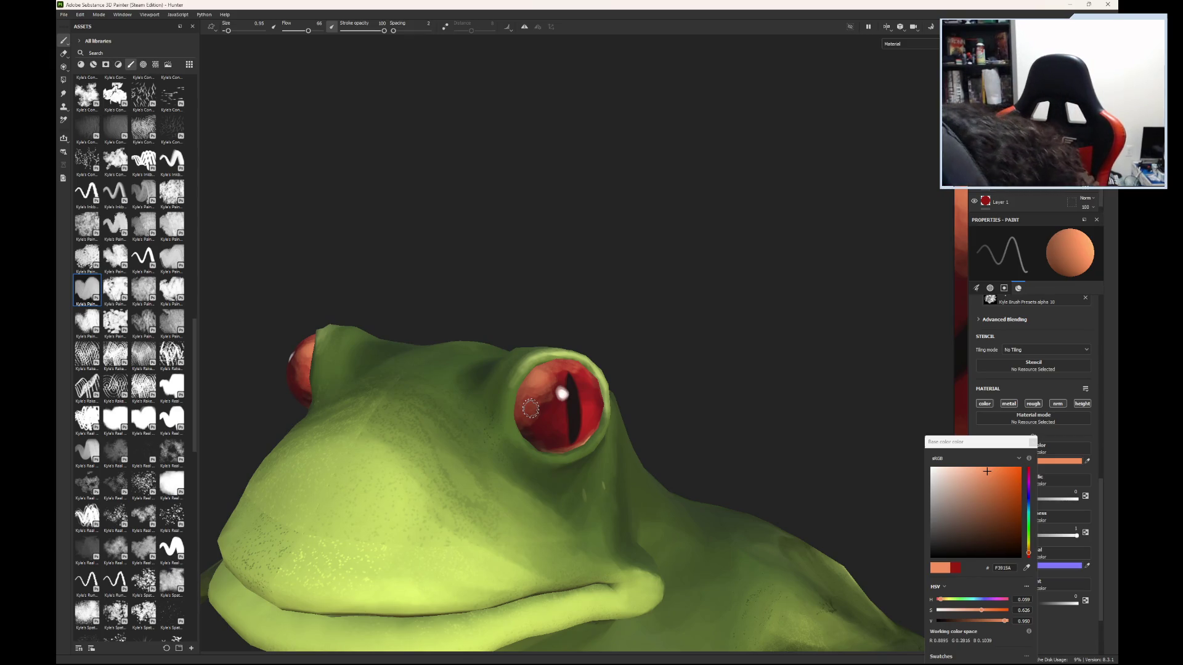
left_click_drag(229, 32, 234, 36)
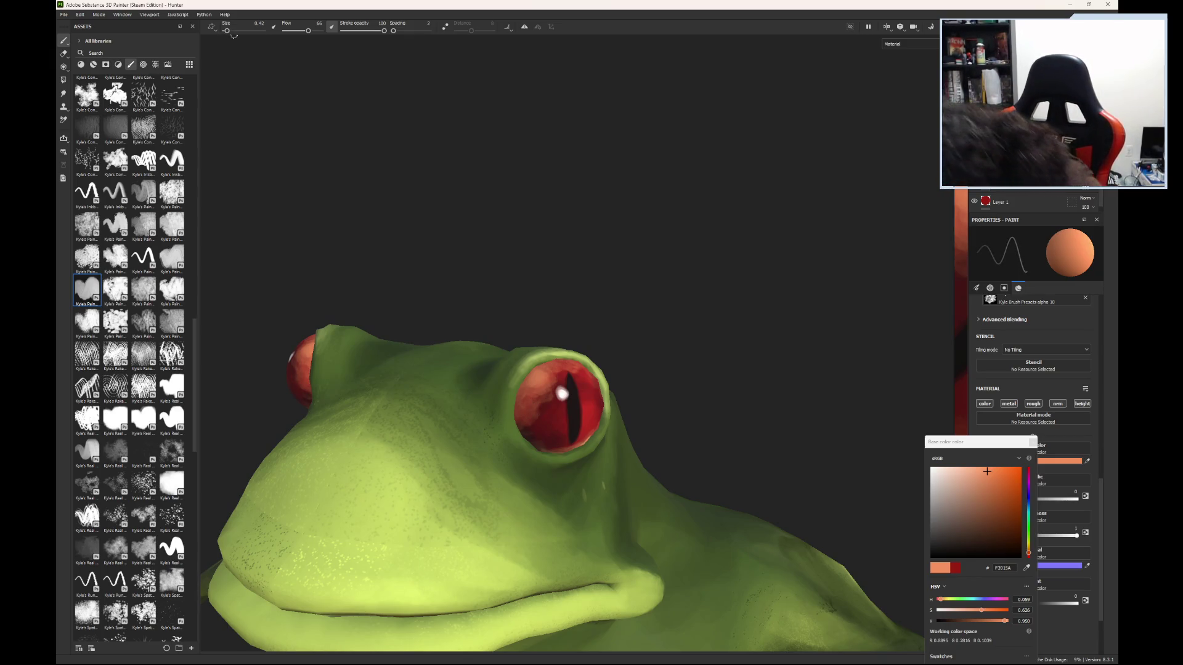
left_click_drag(987, 472, 976, 471)
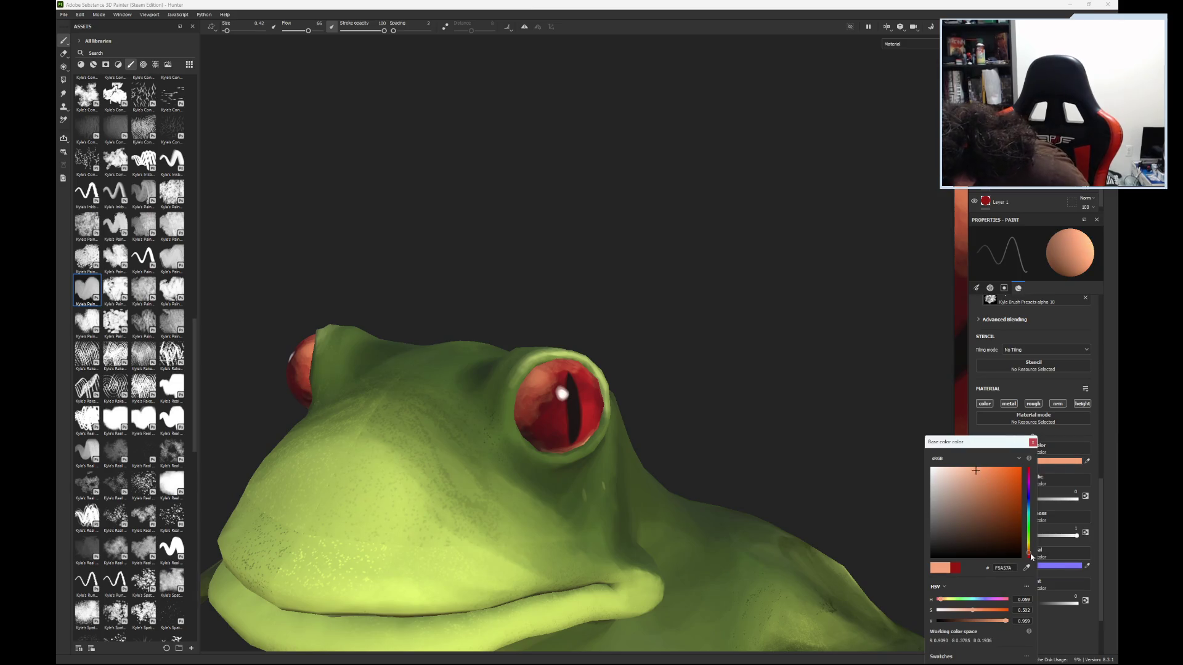
- Nudge the paint hue toward a yellowish orange and view the frog from below
left_click_drag(1031, 555, 1031, 553)
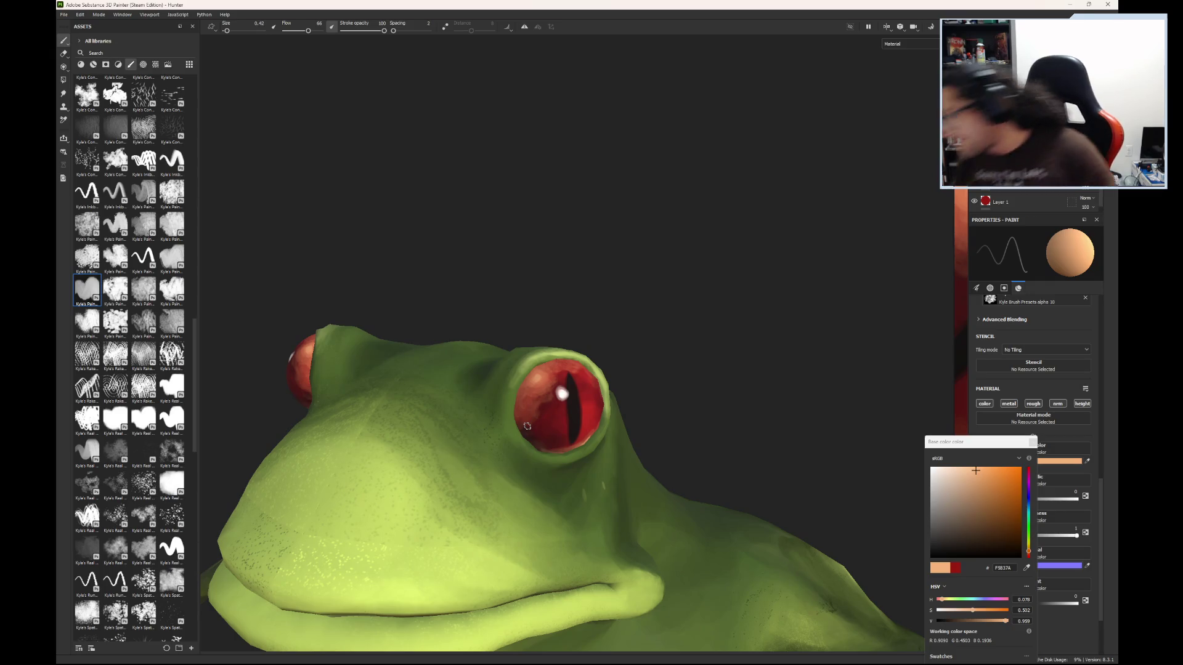
scroll(527, 377, "down", 3)
mouse_move(527, 377)
left_mouse_down("alt")
mouse_move(609, 407)
mouse_move(444, 441)
mouse_move(499, 575)
mouse_move(631, 576)
mouse_move(708, 504)
mouse_move(708, 427)
mouse_move(520, 409)
mouse_move(449, 493)
mouse_move(573, 586)
mouse_move(728, 589)
mouse_move(660, 582)
left_mouse_up("alt")
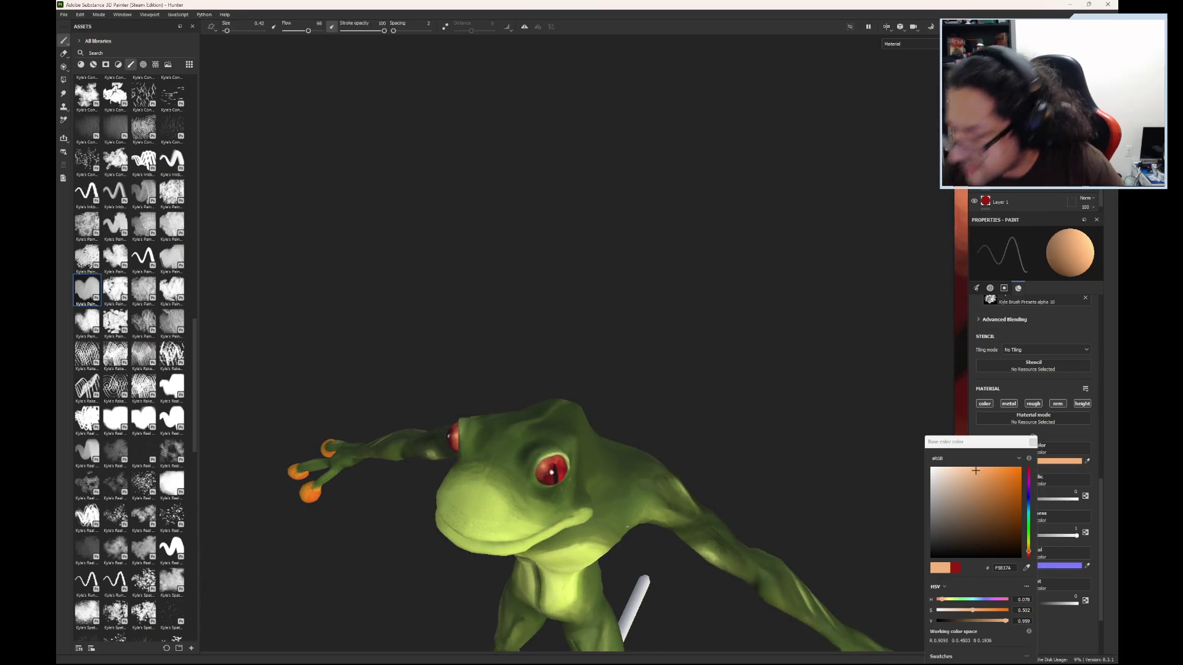
left_click(64, 14)
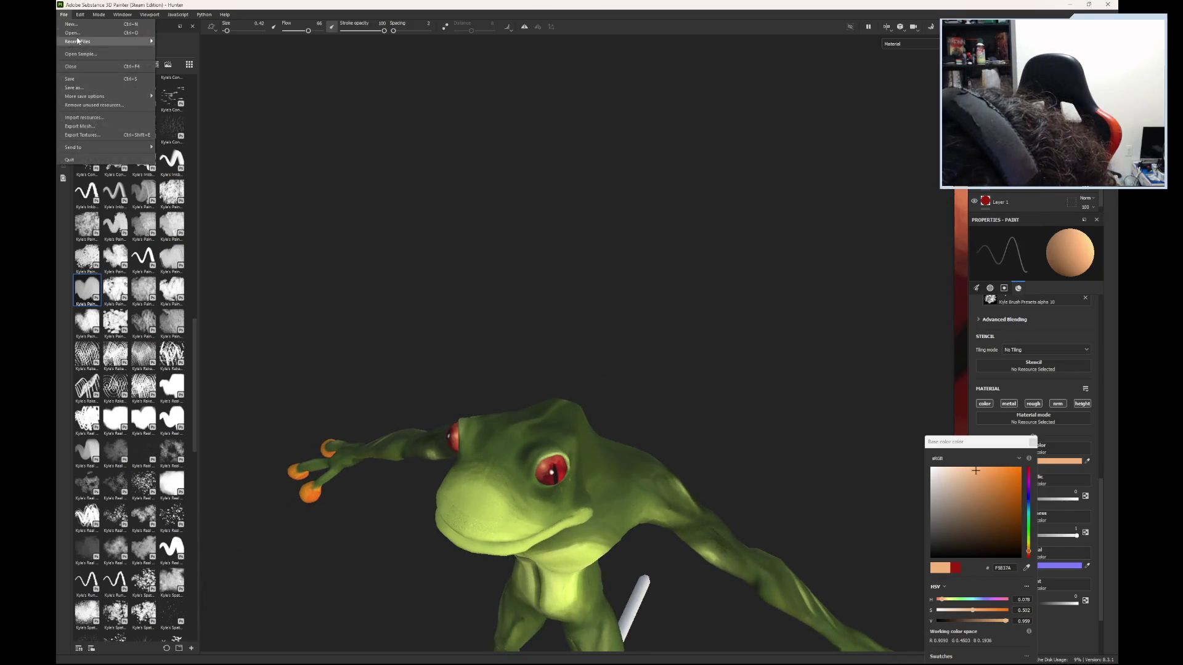
left_click(80, 85)
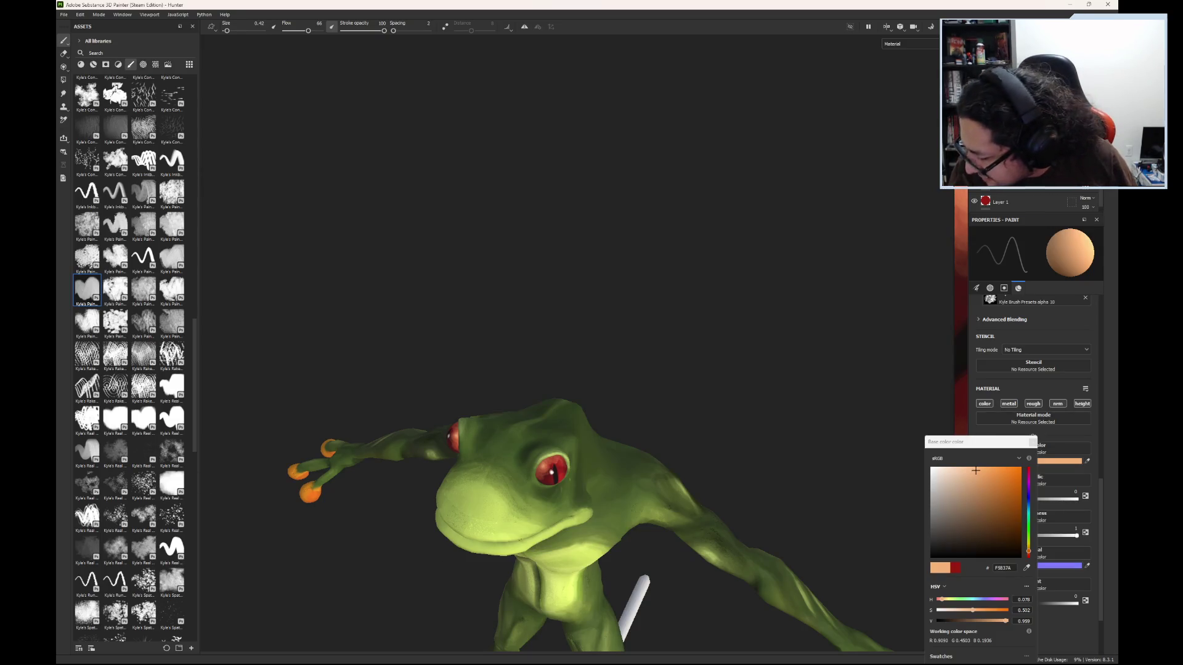
mouse_move(554, 493)
left_mouse_down("alt")
mouse_move(598, 501)
mouse_move(584, 388)
mouse_move(621, 382)
left_mouse_up("alt")
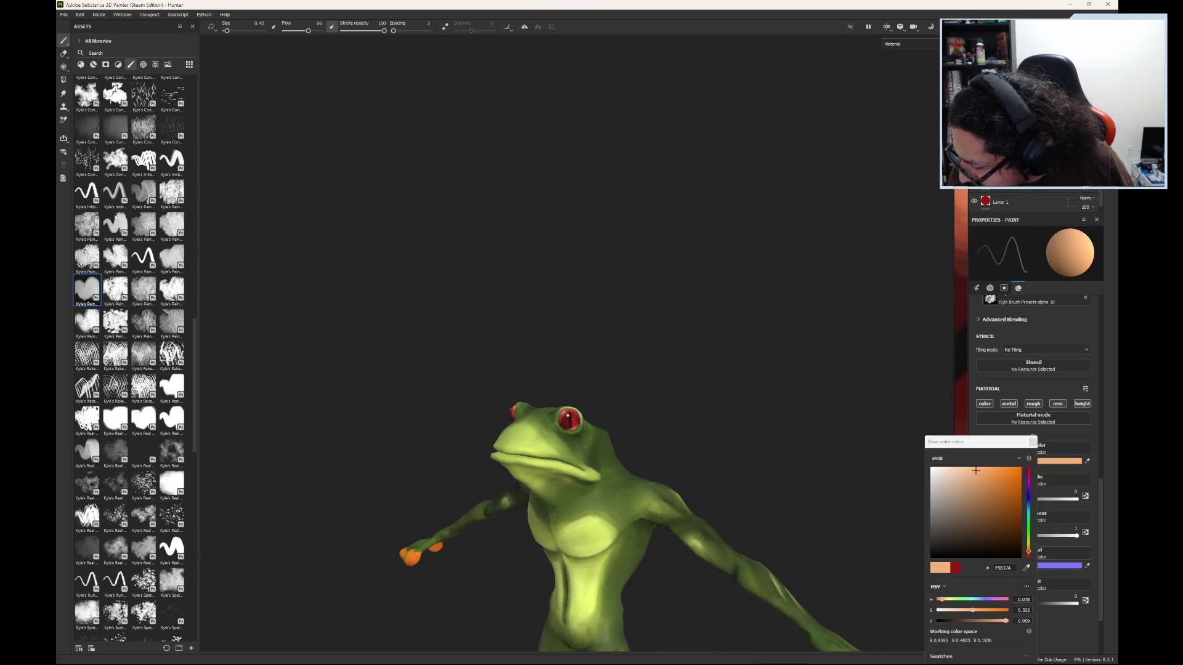
scroll(567, 425, "up", 5)
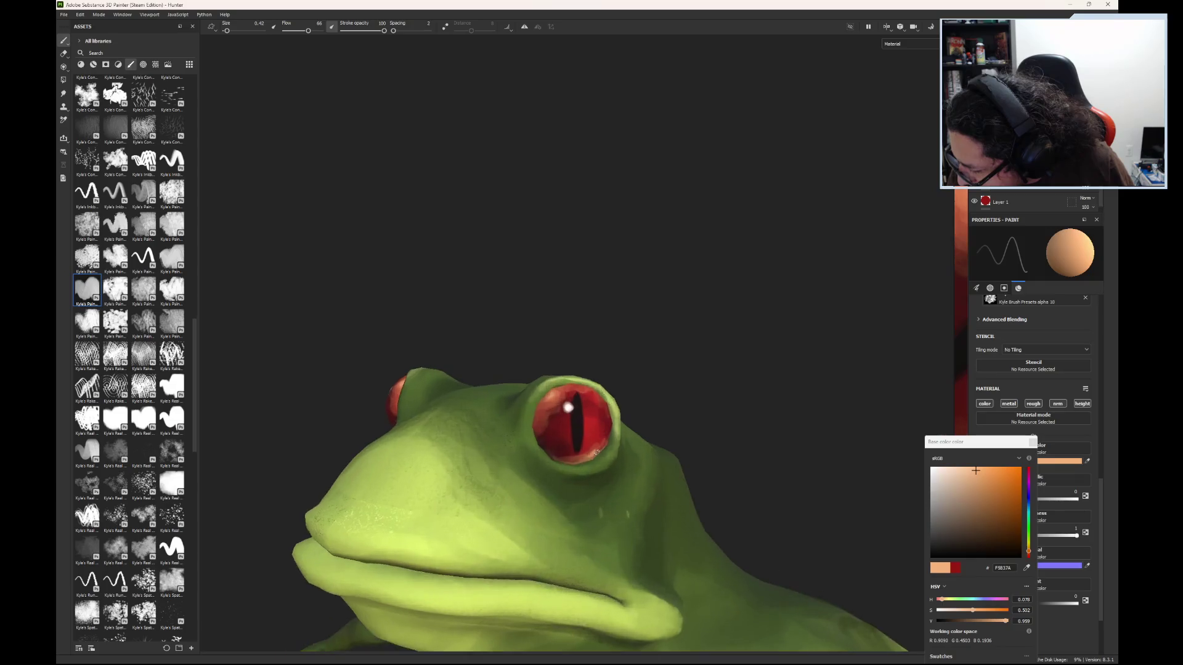
scroll(596, 453, "up", 2)
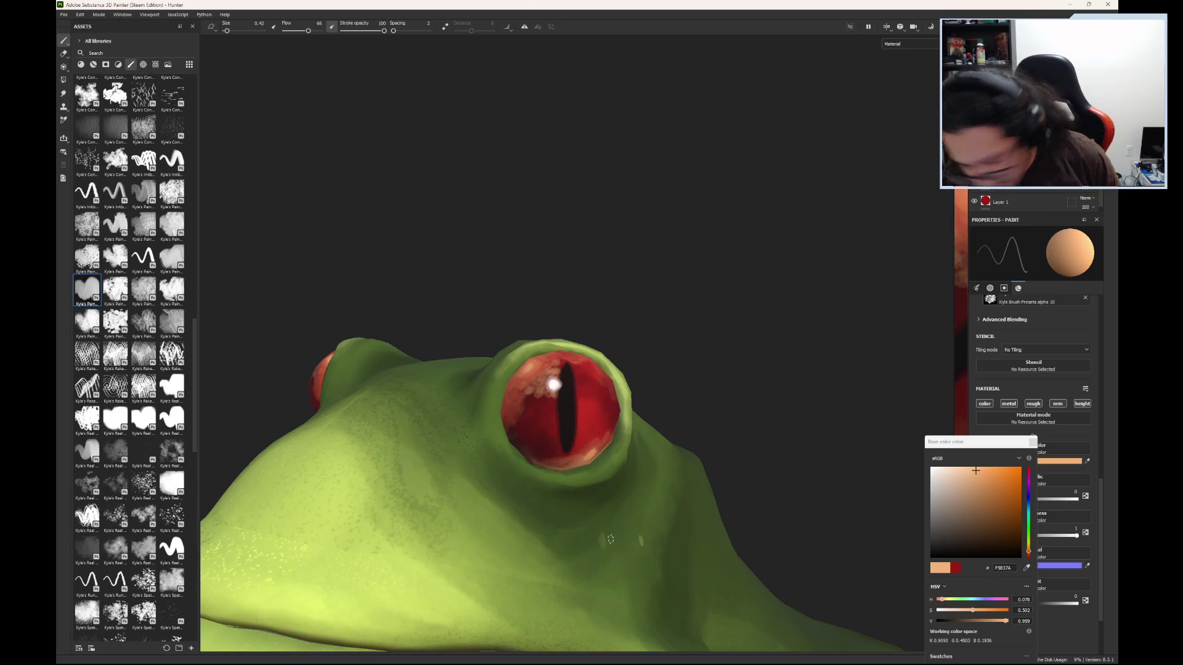
mouse_move(610, 540)
left_mouse_down("alt")
mouse_move(573, 488)
mouse_move(476, 441)
left_mouse_up("alt")
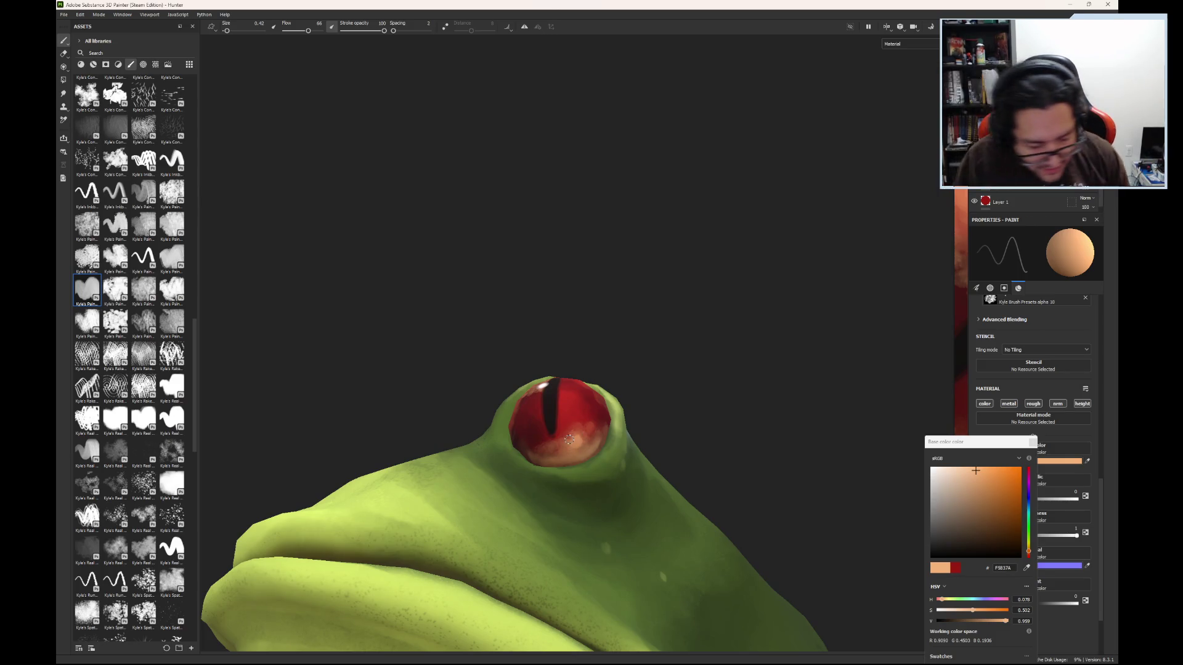
mouse_move(448, 476)
left_mouse_down("alt")
mouse_move(388, 404)
mouse_move(642, 599)
mouse_move(713, 544)
mouse_move(755, 549)
mouse_move(381, 511)
mouse_move(639, 602)
mouse_move(742, 520)
mouse_move(692, 441)
mouse_move(582, 466)
mouse_move(727, 592)
mouse_move(779, 613)
mouse_move(682, 623)
mouse_move(520, 526)
mouse_move(655, 451)
mouse_move(661, 498)
left_mouse_up("alt")
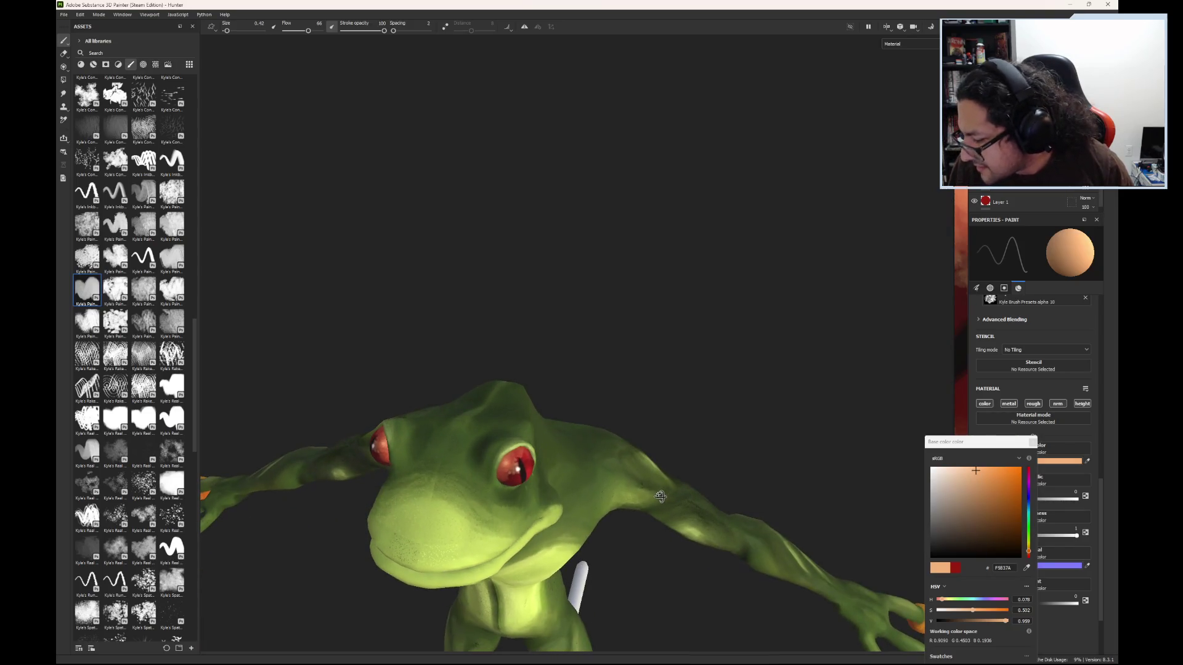
left_click(64, 15)
key("Escape")
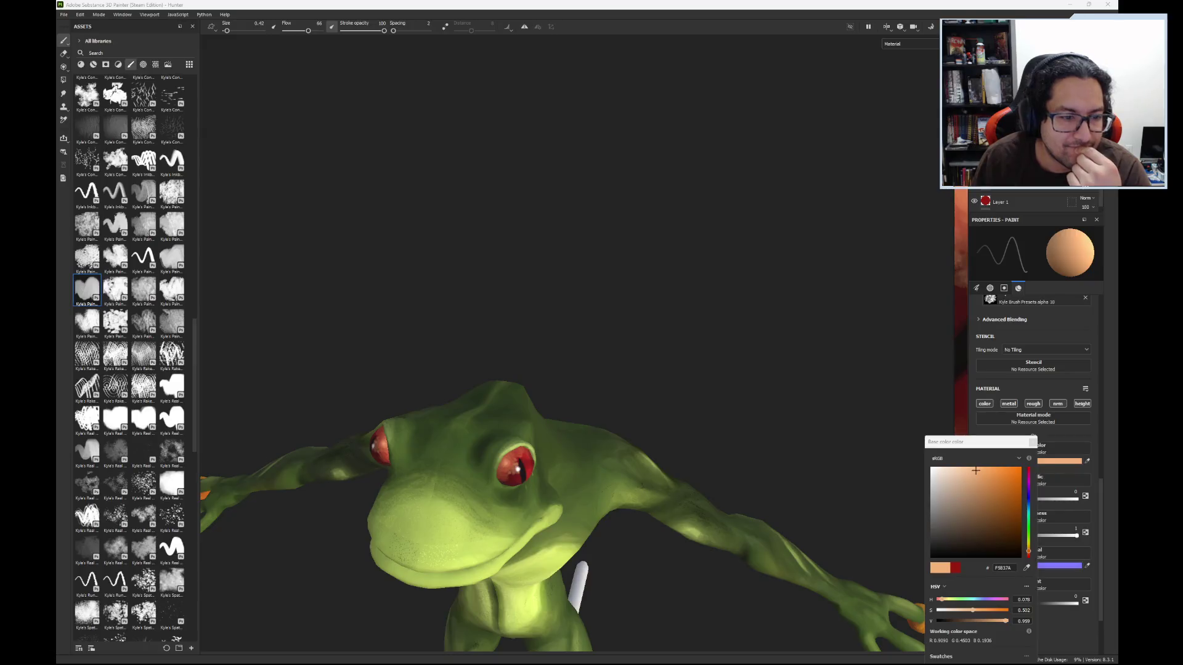
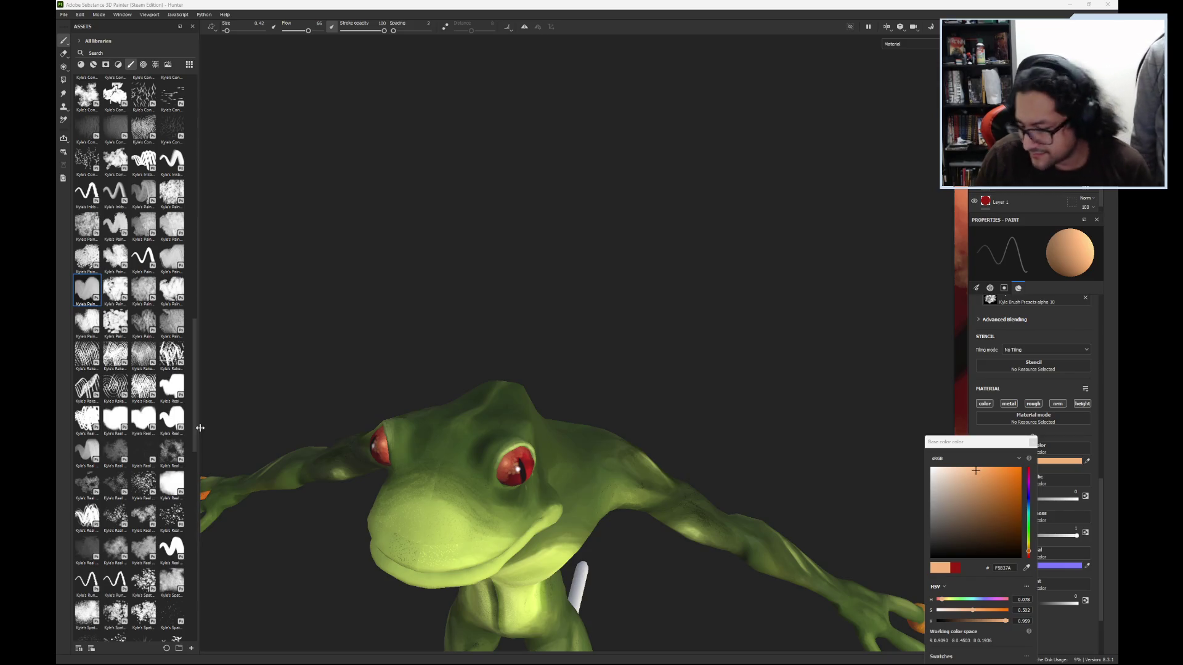
- Frame the whole frog model and orbit it to another angle
scroll(750, 431, "down", 5)
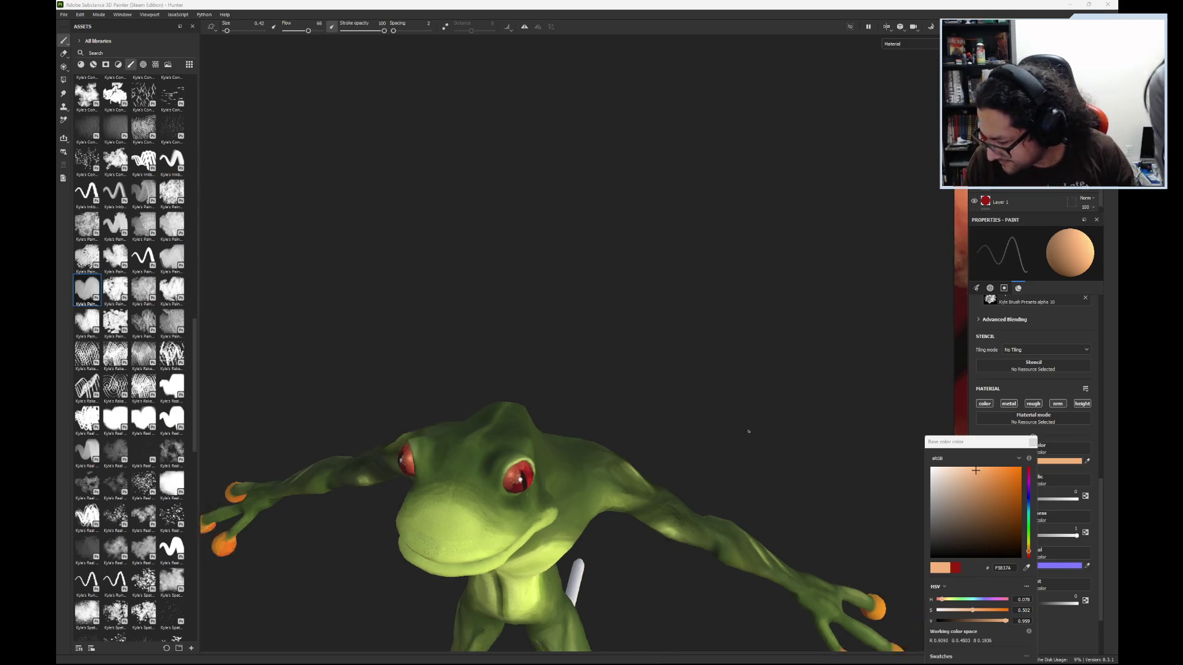
middle_click_drag(631, 442, 610, 251, "alt")
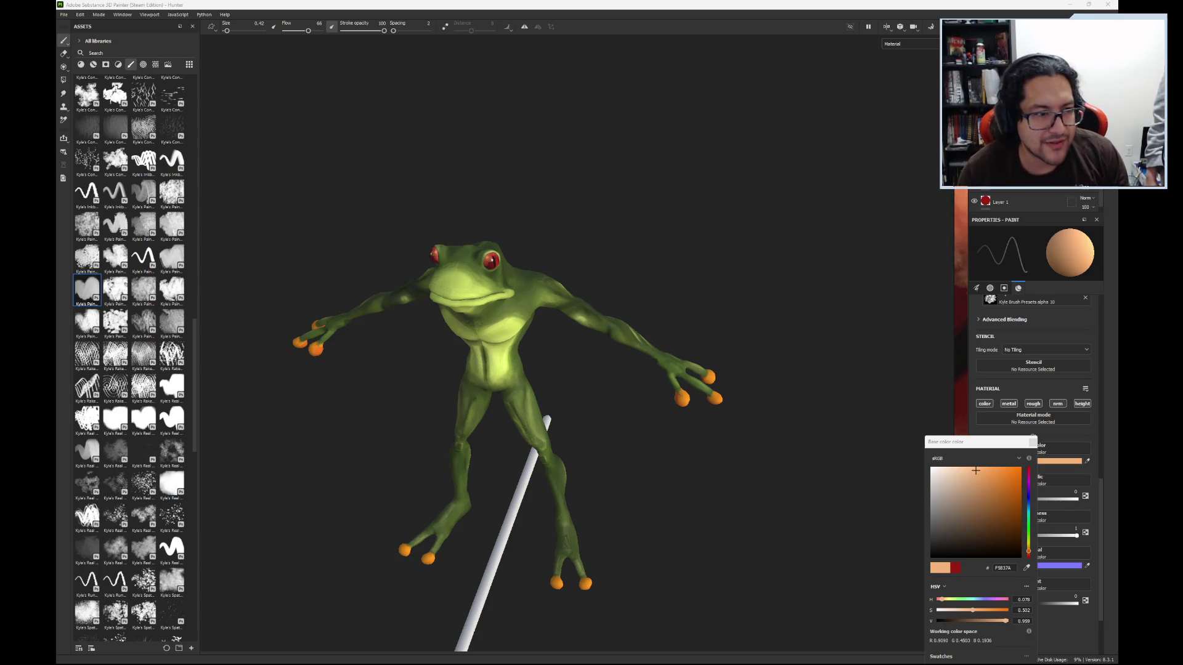
mouse_move(456, 487)
left_mouse_down("alt")
mouse_move(409, 378)
mouse_move(371, 428)
mouse_move(430, 391)
mouse_move(400, 469)
left_mouse_up("alt")
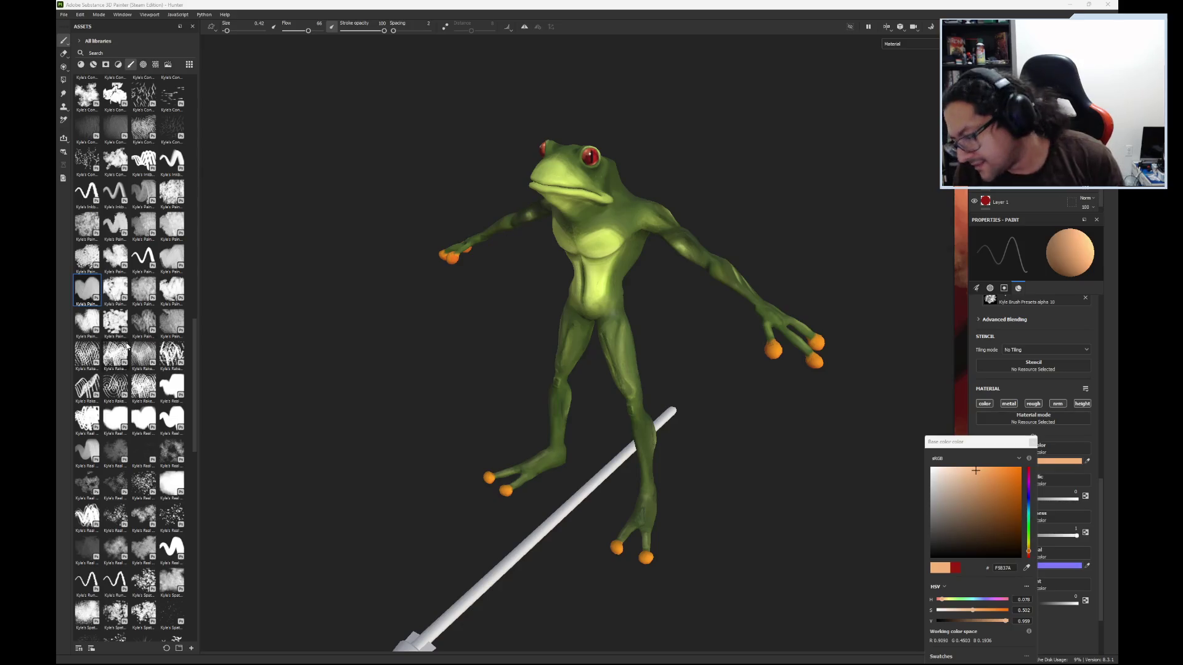
- Zoom in and out on the frog, then slide the Hunter_Ref pixel-art reference over the viewport
scroll(660, 347, "up", 3)
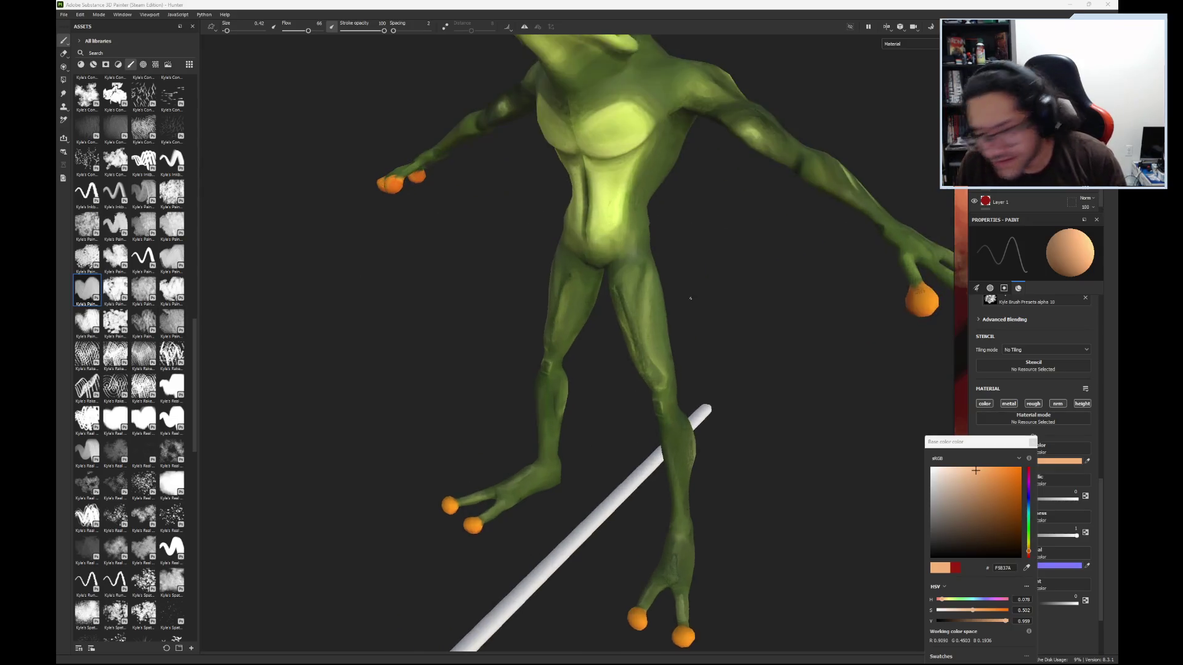
scroll(614, 286, "down", 3)
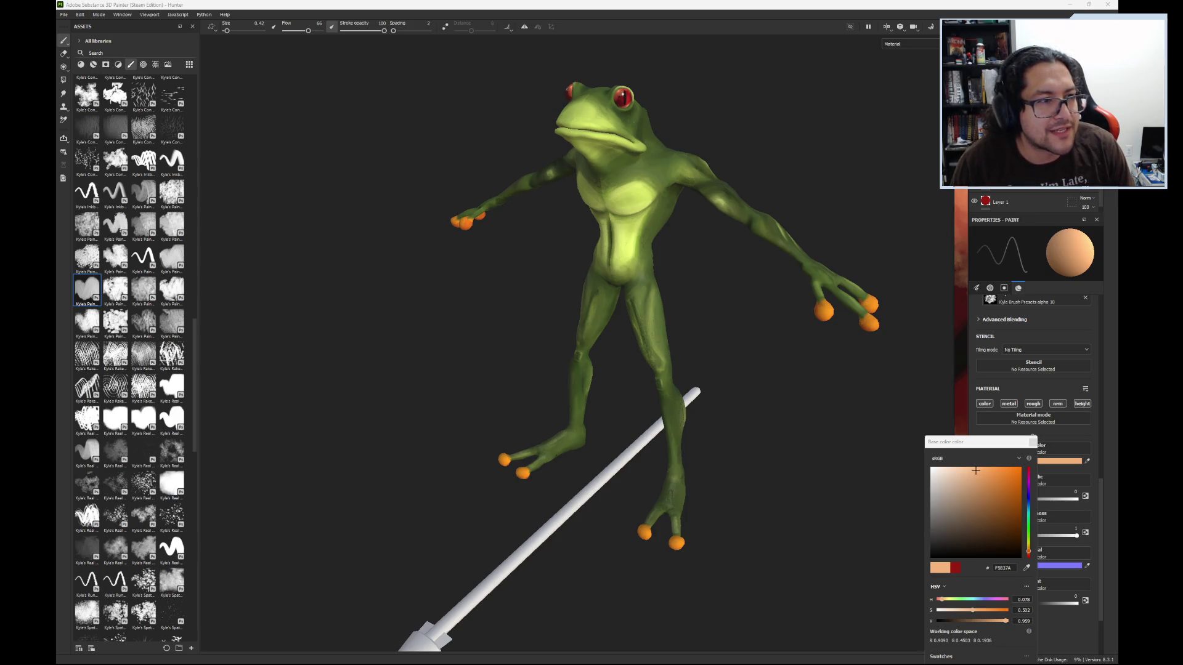
left_click_drag(56, 153, 325, 152)
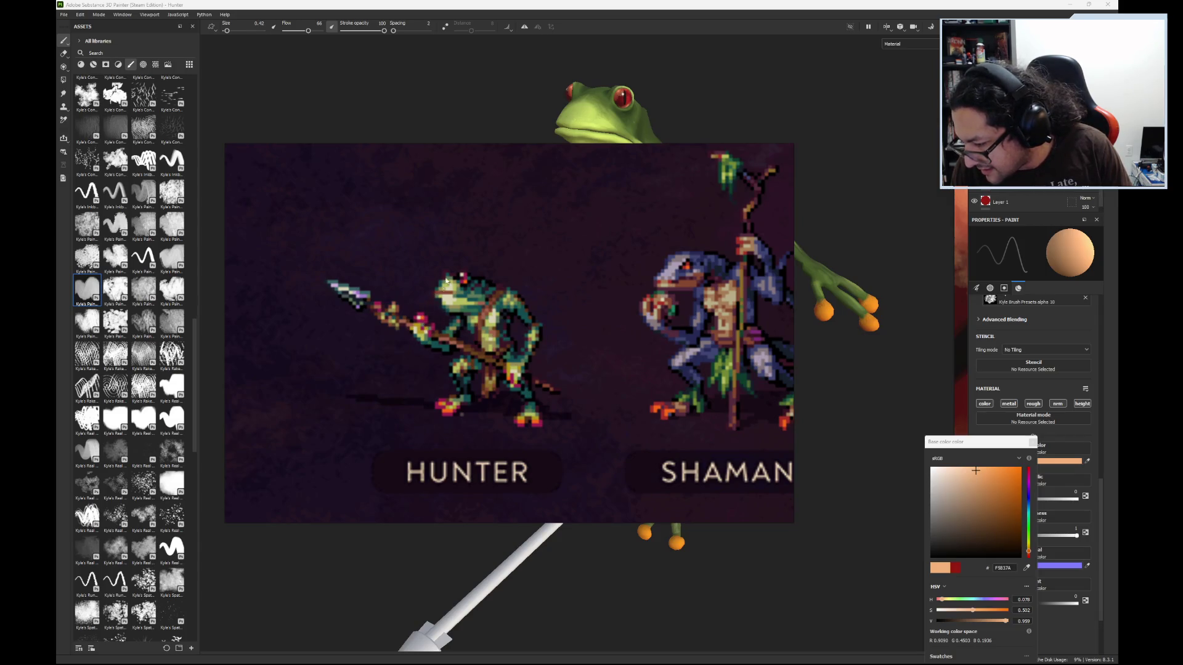
- Move the Hunter_Ref window off the left edge and orbit to look down on the frog
mouse_move(450, 158)
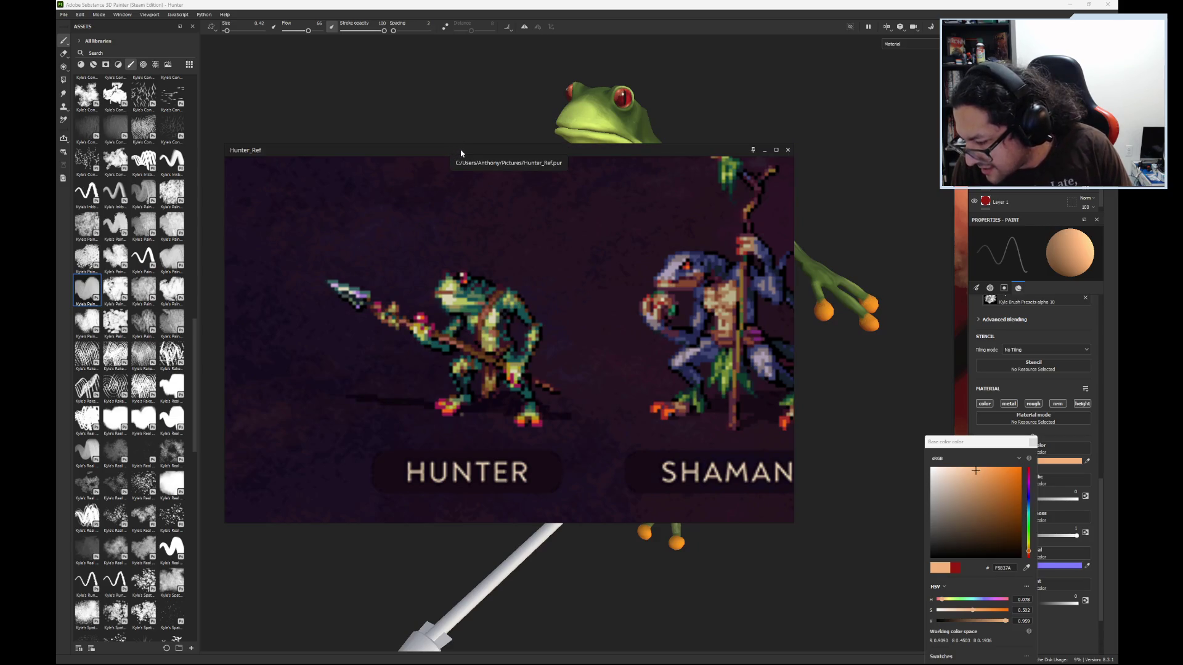
left_click_drag(467, 154, 0, 142)
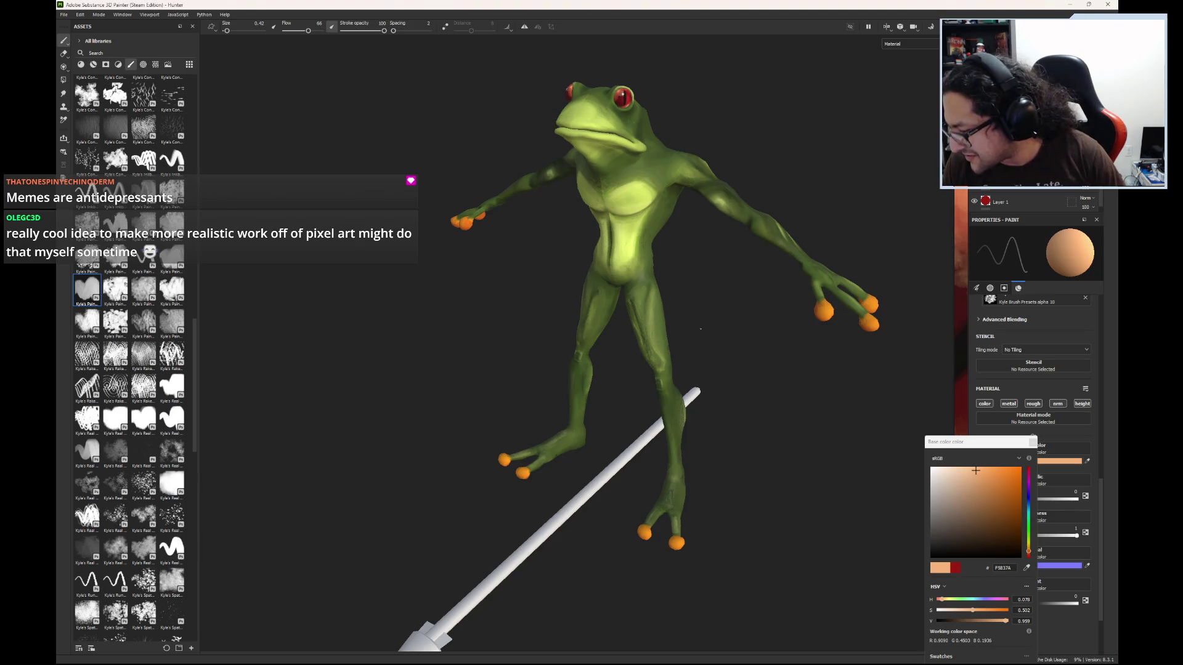
mouse_move(722, 312)
left_mouse_down("alt")
mouse_move(668, 409)
mouse_move(434, 450)
mouse_move(302, 346)
mouse_move(324, 295)
mouse_move(783, 339)
mouse_move(835, 487)
mouse_move(715, 557)
mouse_move(392, 472)
mouse_move(265, 330)
mouse_move(272, 270)
mouse_move(290, 431)
mouse_move(507, 514)
mouse_move(700, 470)
mouse_move(787, 349)
mouse_move(786, 330)
mouse_move(761, 444)
mouse_move(653, 491)
mouse_move(694, 517)
left_mouse_up("alt")
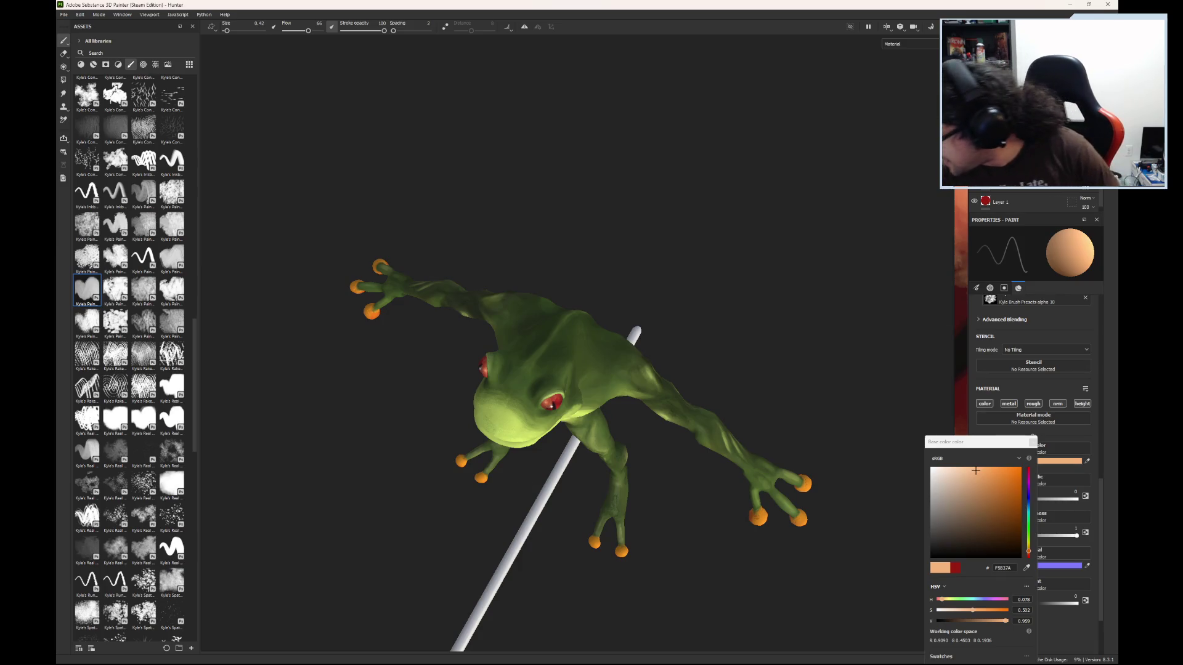
- Select Fill layer 2 and orbit the frog so its back faces the view
left_click(1017, 173)
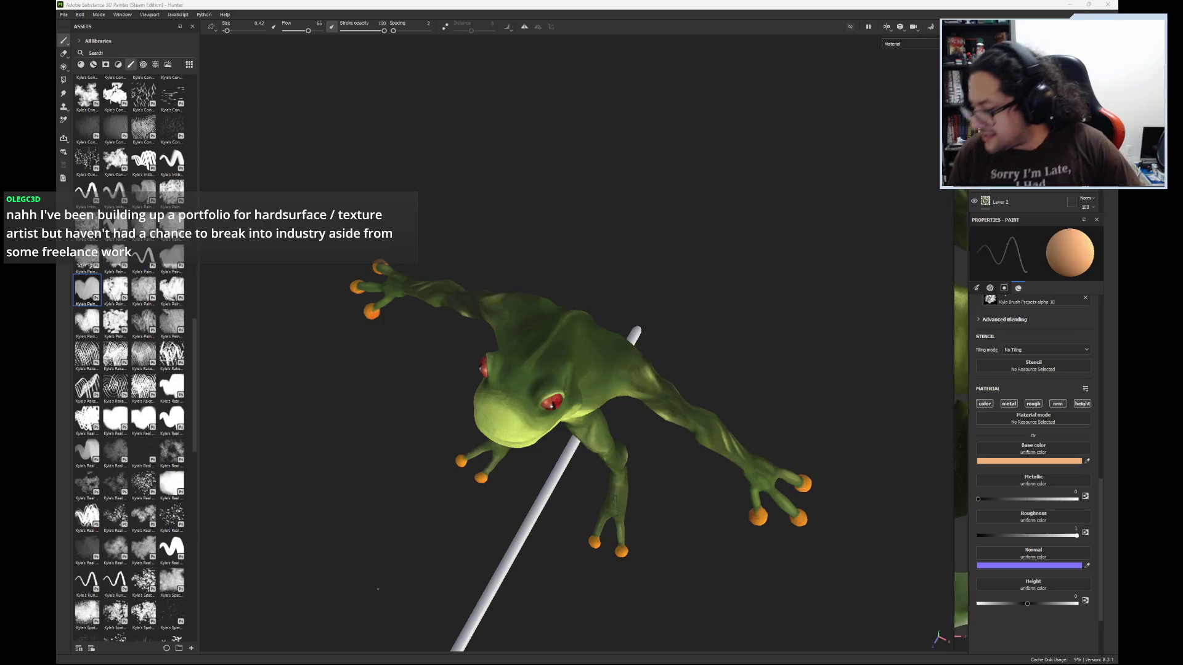
mouse_move(787, 443)
left_mouse_down("alt")
mouse_move(438, 224)
mouse_move(370, 124)
mouse_move(361, 335)
mouse_move(743, 401)
mouse_move(782, 314)
mouse_move(727, 342)
mouse_move(787, 275)
mouse_move(817, 326)
mouse_move(687, 362)
mouse_move(707, 416)
mouse_move(616, 432)
mouse_move(493, 419)
mouse_move(391, 385)
mouse_move(597, 314)
mouse_move(580, 528)
mouse_move(486, 479)
mouse_move(538, 509)
mouse_move(731, 399)
mouse_move(499, 435)
mouse_move(634, 335)
mouse_move(621, 426)
mouse_move(575, 440)
mouse_move(622, 380)
left_mouse_up("alt")
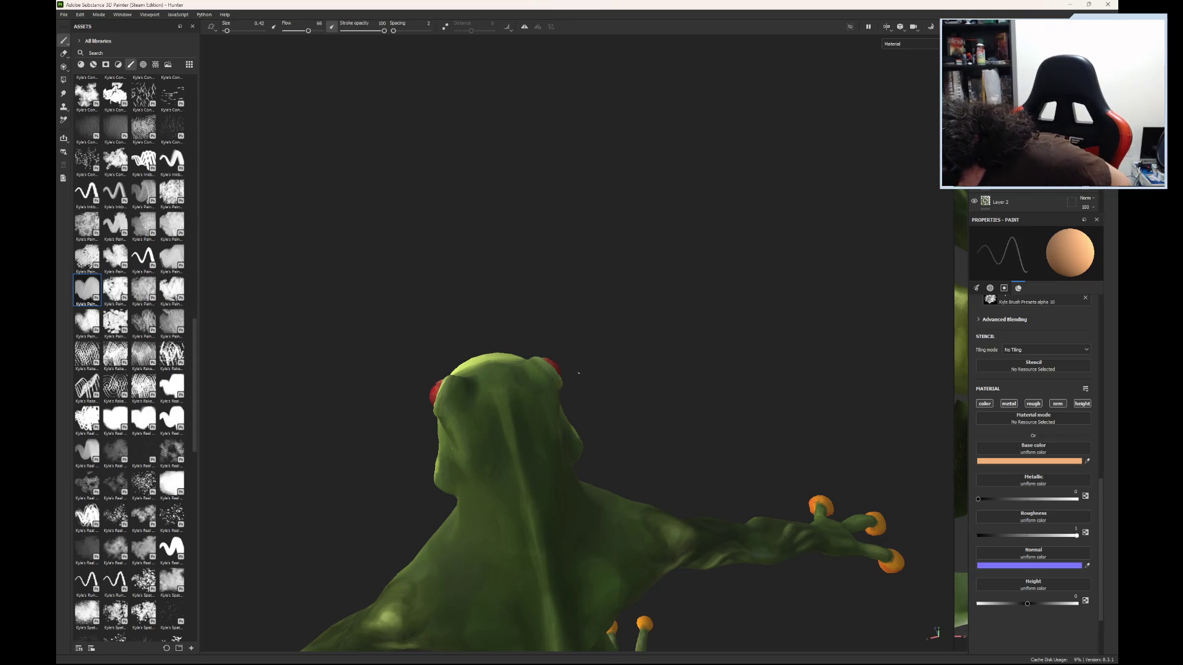
- Set the base color to dark red-brown #3F1802 and enlarge the brush to about 1.7
left_click(1029, 457)
mouse_move(1028, 550)
left_mouse_down()
mouse_move(1017, 534)
mouse_move(1032, 555)
left_mouse_up()
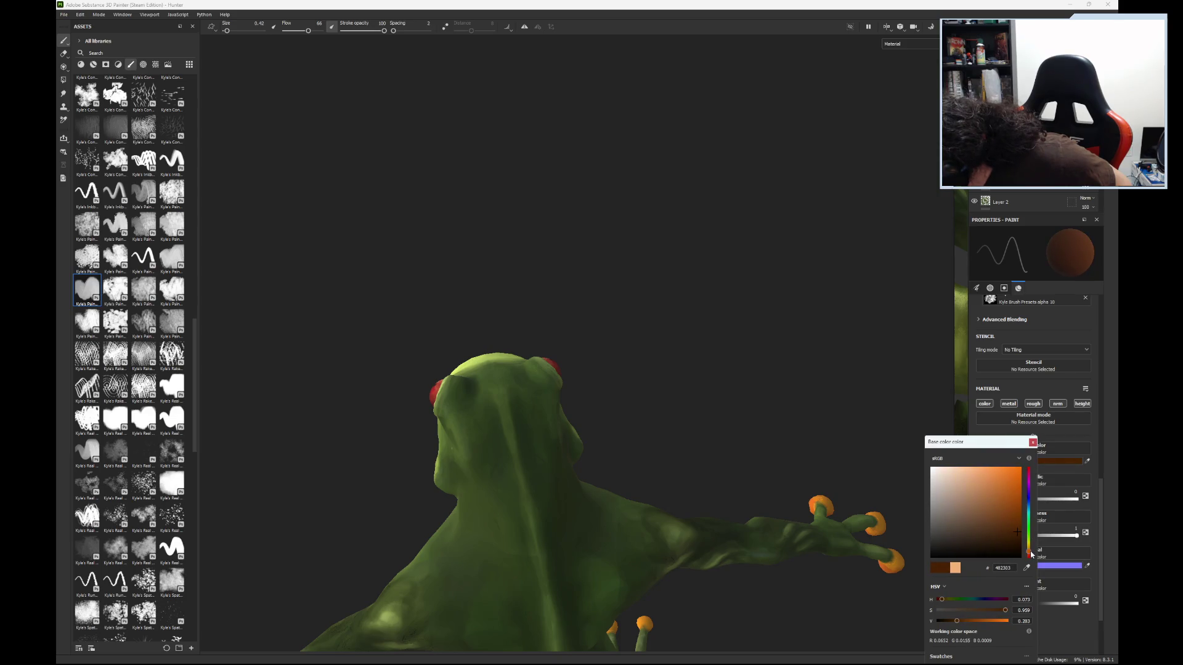
left_click(1016, 534)
left_click_drag(1017, 536, 1019, 539)
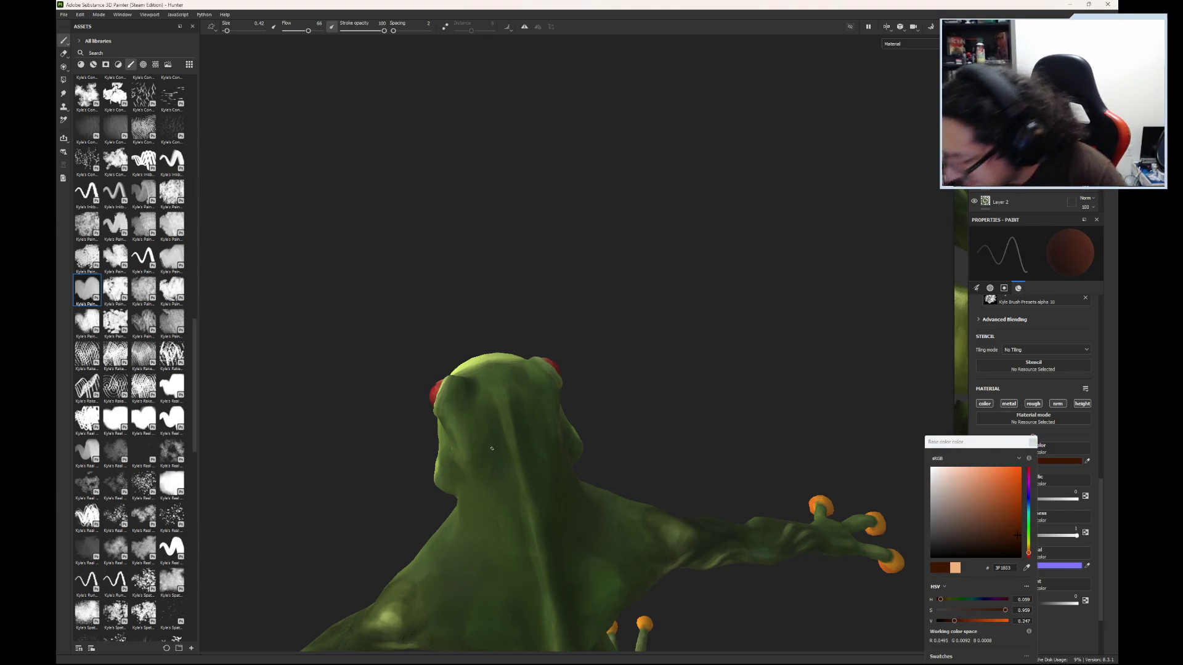
left_click_drag(227, 34, 230, 37)
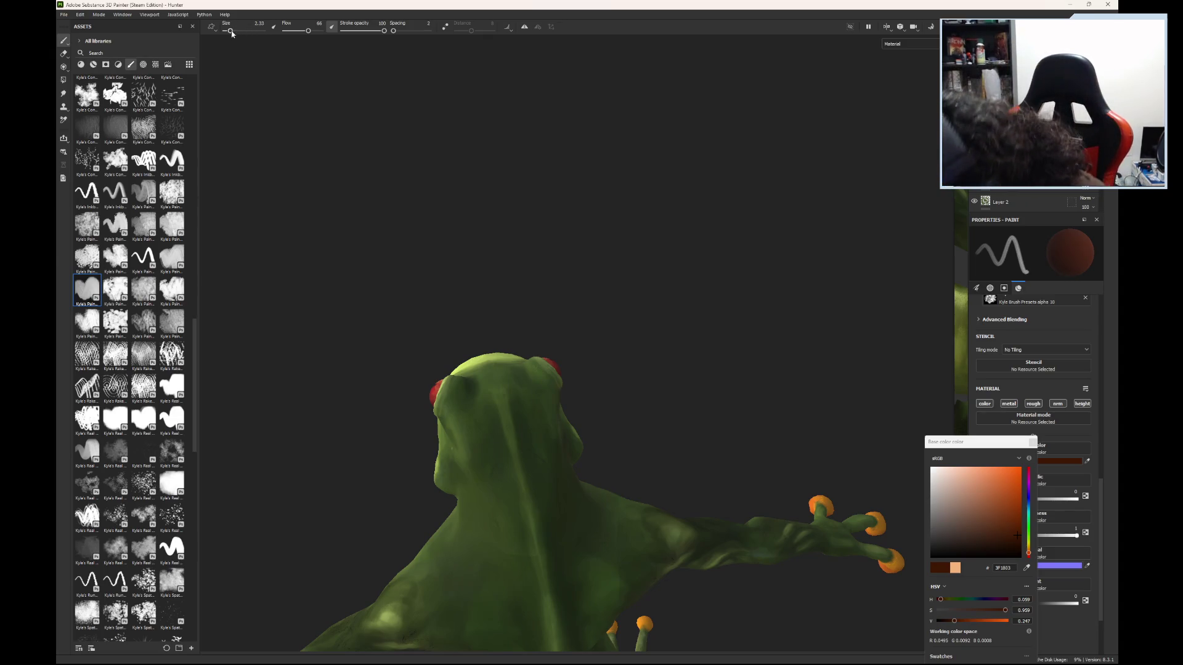
- Paint a red-brown stripe on the frog's head behind the eye, shrinking the brush for finer strokes
left_click_drag(230, 35, 228, 35)
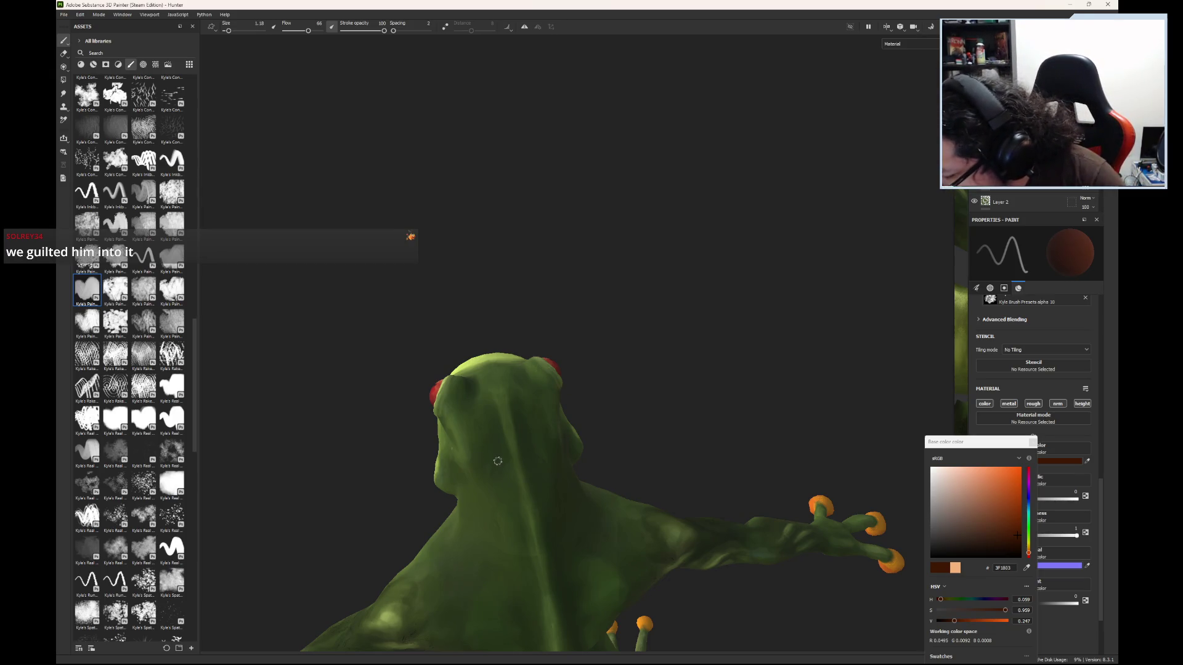
mouse_move(498, 662)
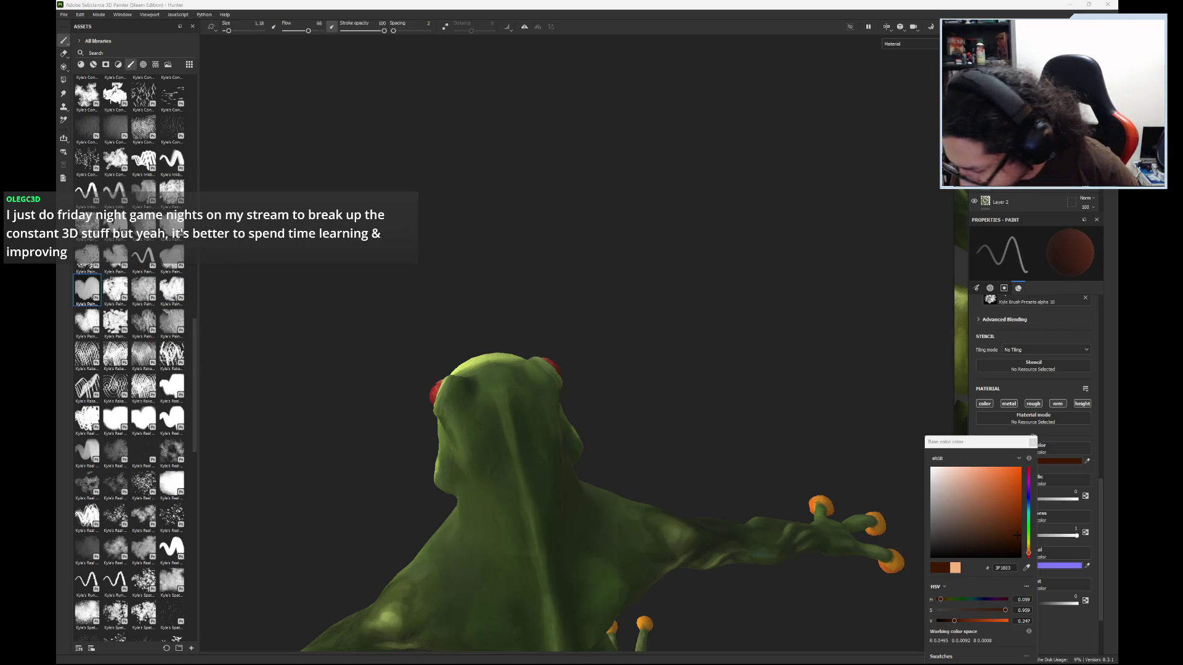
left_click_drag(591, 401, 634, 410, "alt")
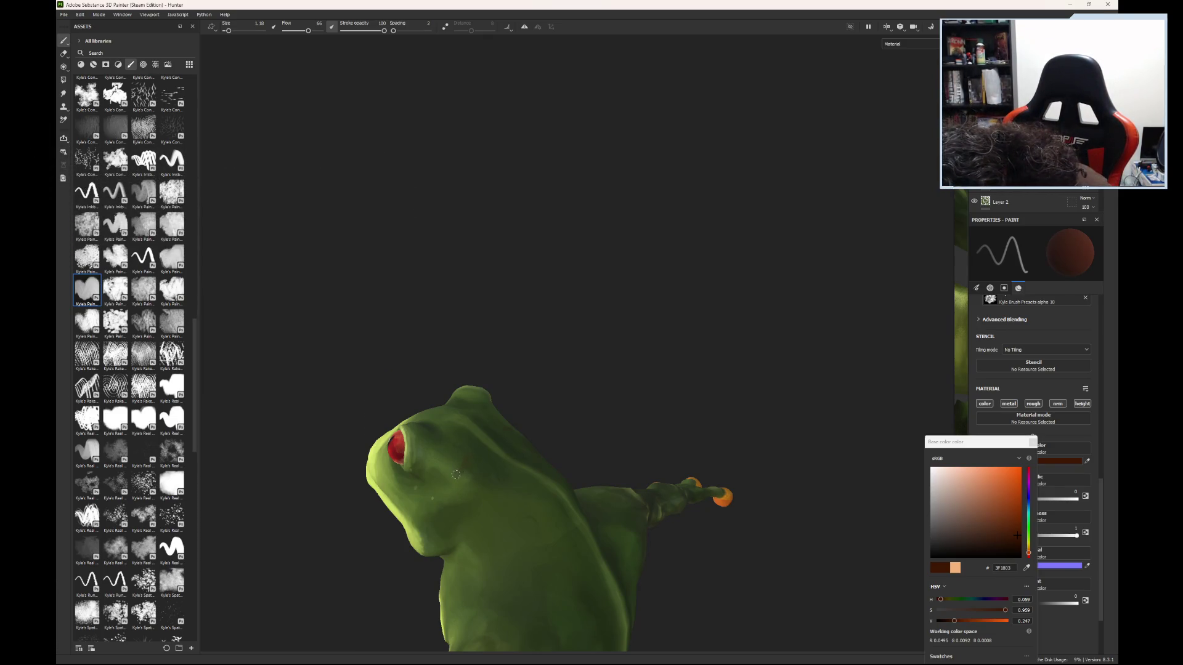
mouse_move(435, 478)
left_mouse_down()
mouse_move(413, 494)
mouse_move(420, 480)
left_mouse_up()
left_click_drag(230, 30, 228, 32)
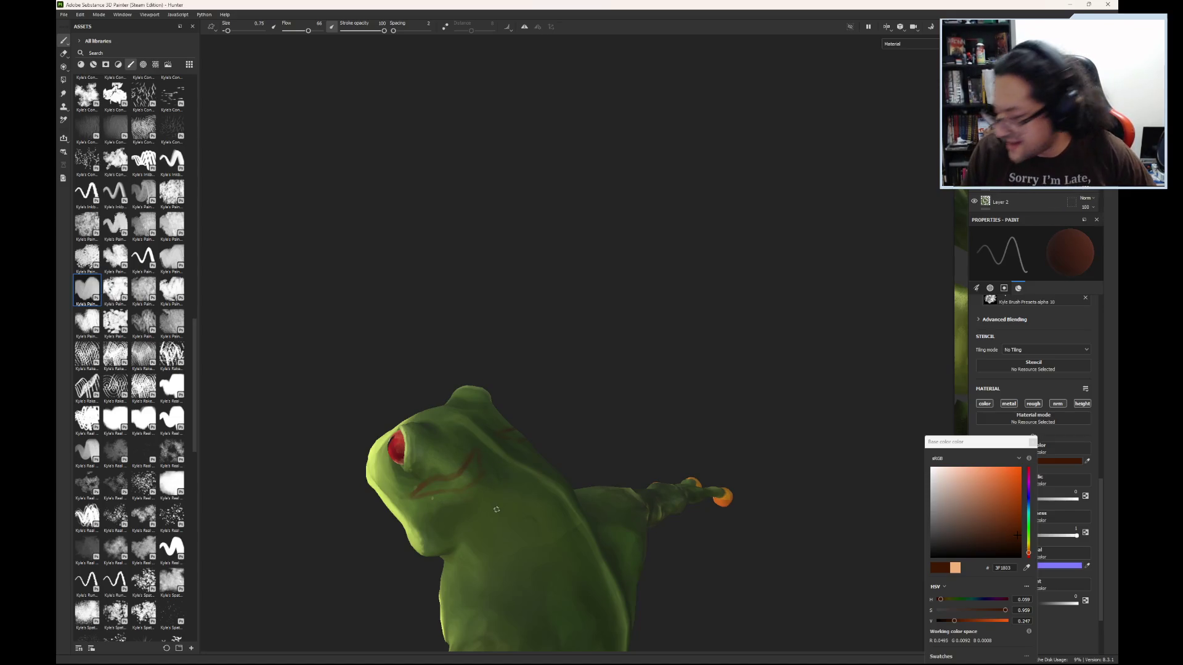
- Orbit around the frog's head and upper back while adding more thin red-brown stripes
mouse_move(484, 510)
left_mouse_down("alt")
mouse_move(628, 401)
mouse_move(584, 468)
mouse_move(456, 499)
mouse_move(557, 436)
mouse_move(597, 456)
mouse_move(544, 479)
left_mouse_up("alt")
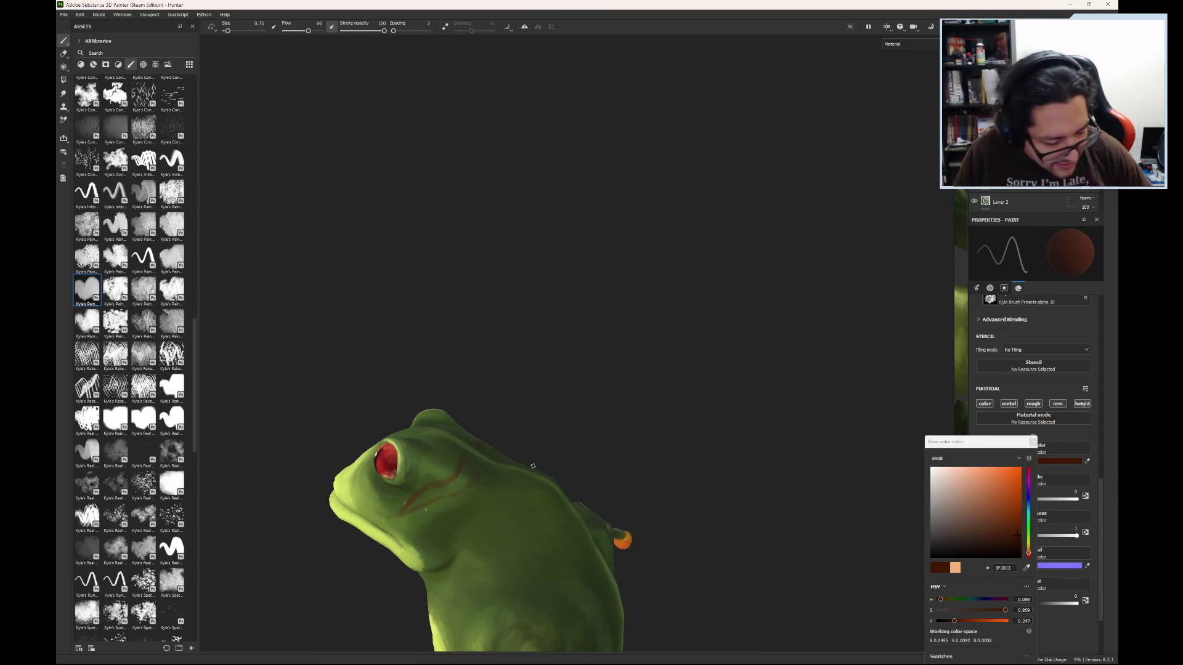
mouse_move(524, 514)
left_mouse_down("alt")
mouse_move(493, 512)
mouse_move(501, 490)
left_mouse_up("alt")
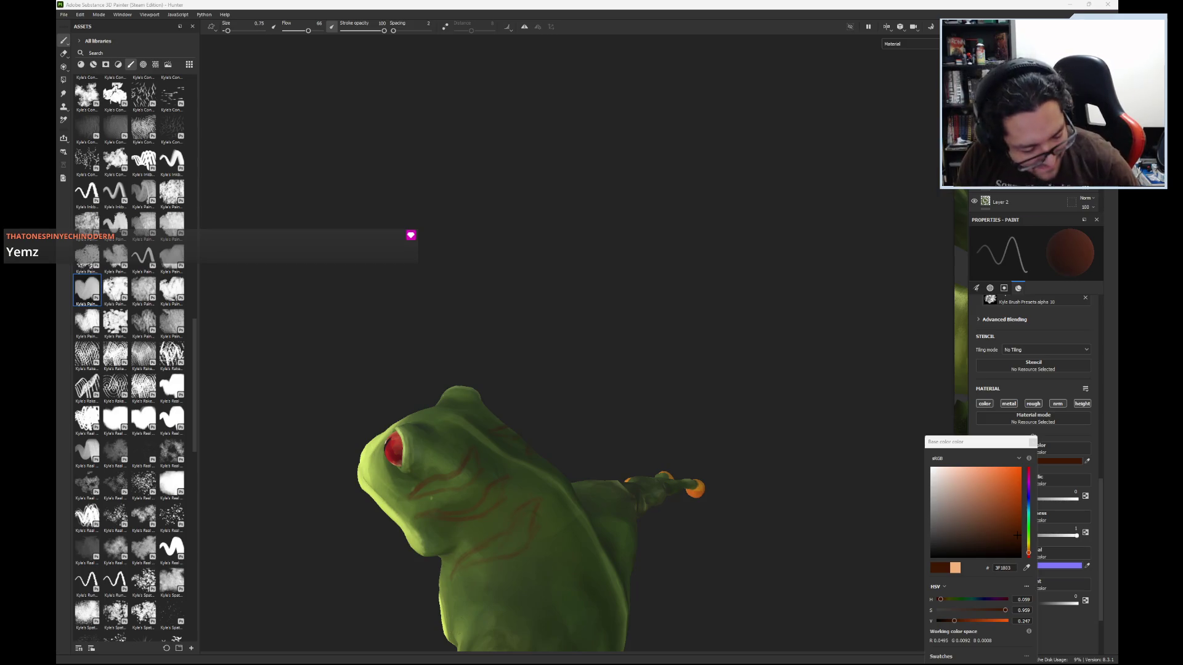
mouse_move(529, 557)
left_mouse_down("alt")
mouse_move(575, 502)
mouse_move(756, 423)
mouse_move(562, 393)
mouse_move(414, 470)
mouse_move(491, 518)
left_mouse_up("alt")
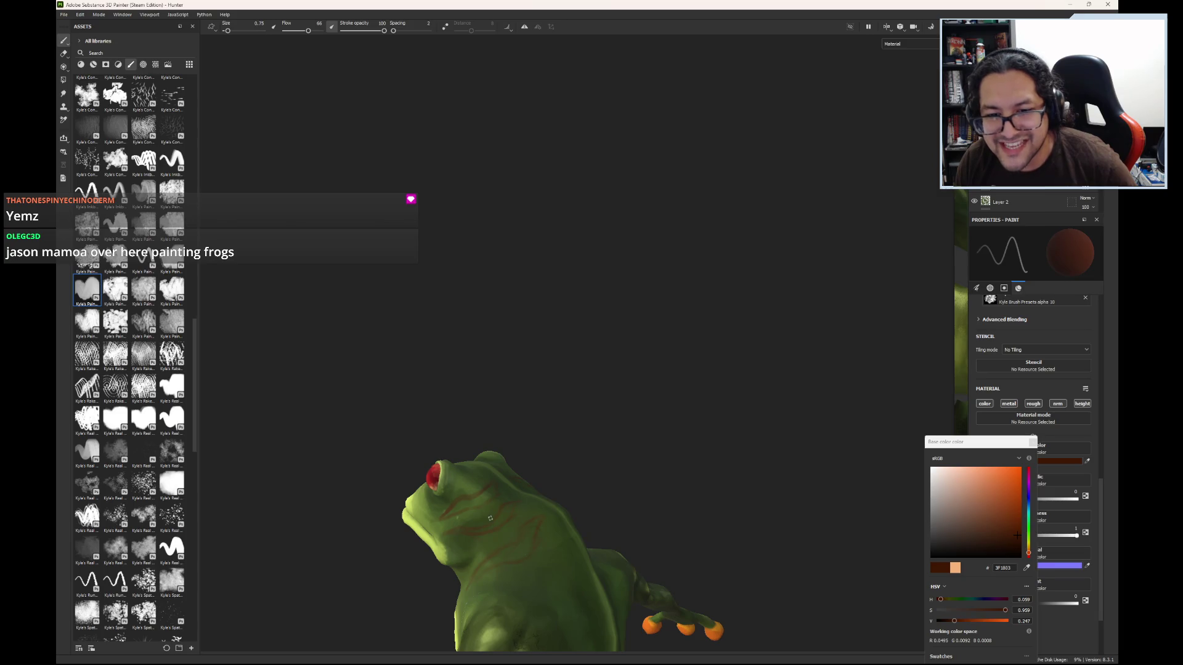
mouse_move(635, 491)
left_mouse_down("alt")
mouse_move(610, 489)
mouse_move(520, 561)
mouse_move(454, 544)
left_mouse_up("alt")
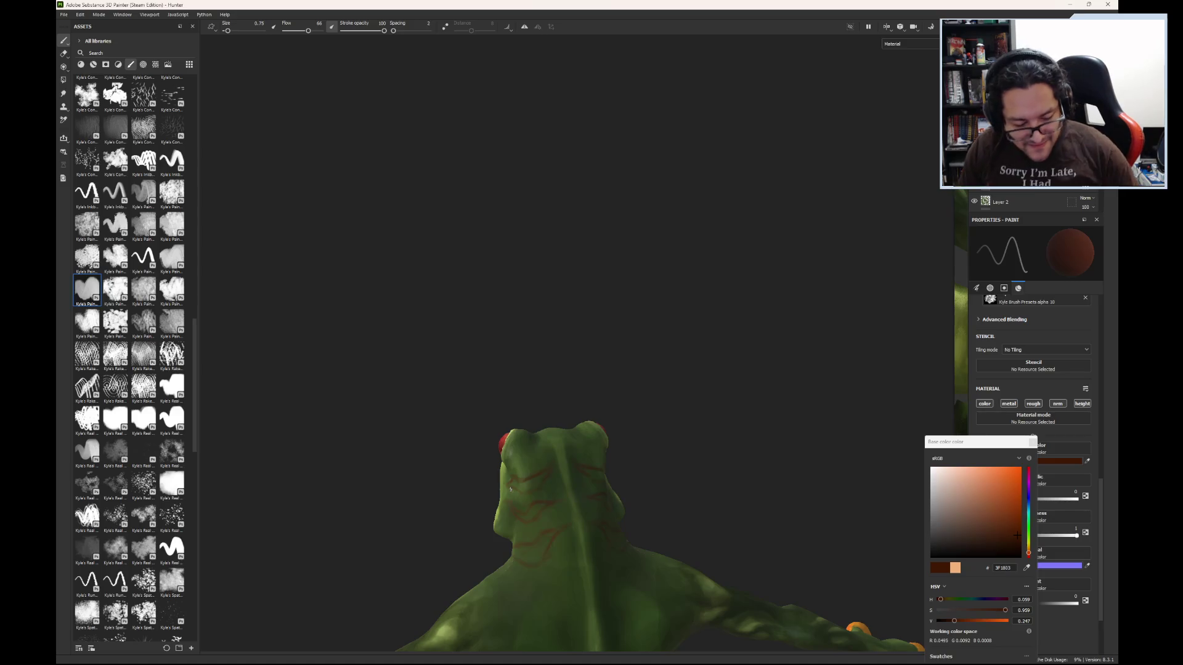
- Orbit between back, side and arms, painting red-brown stripes over the shoulders and upper arms
mouse_move(510, 489)
left_mouse_down("alt")
mouse_move(728, 536)
mouse_move(745, 433)
mouse_move(763, 505)
mouse_move(578, 536)
mouse_move(594, 470)
mouse_move(571, 576)
mouse_move(589, 574)
left_mouse_up("alt")
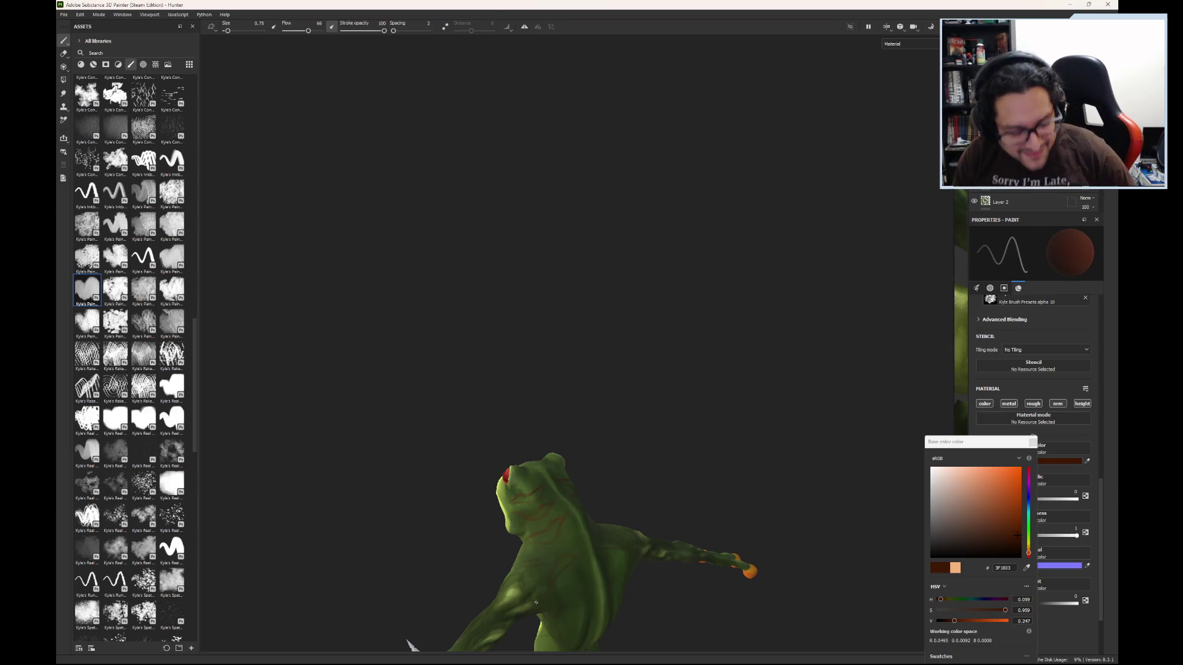
mouse_move(605, 583)
left_mouse_down("alt")
mouse_move(506, 478)
mouse_move(734, 573)
mouse_move(705, 579)
mouse_move(779, 472)
mouse_move(745, 555)
mouse_move(671, 560)
mouse_move(660, 601)
mouse_move(490, 477)
left_mouse_up("alt")
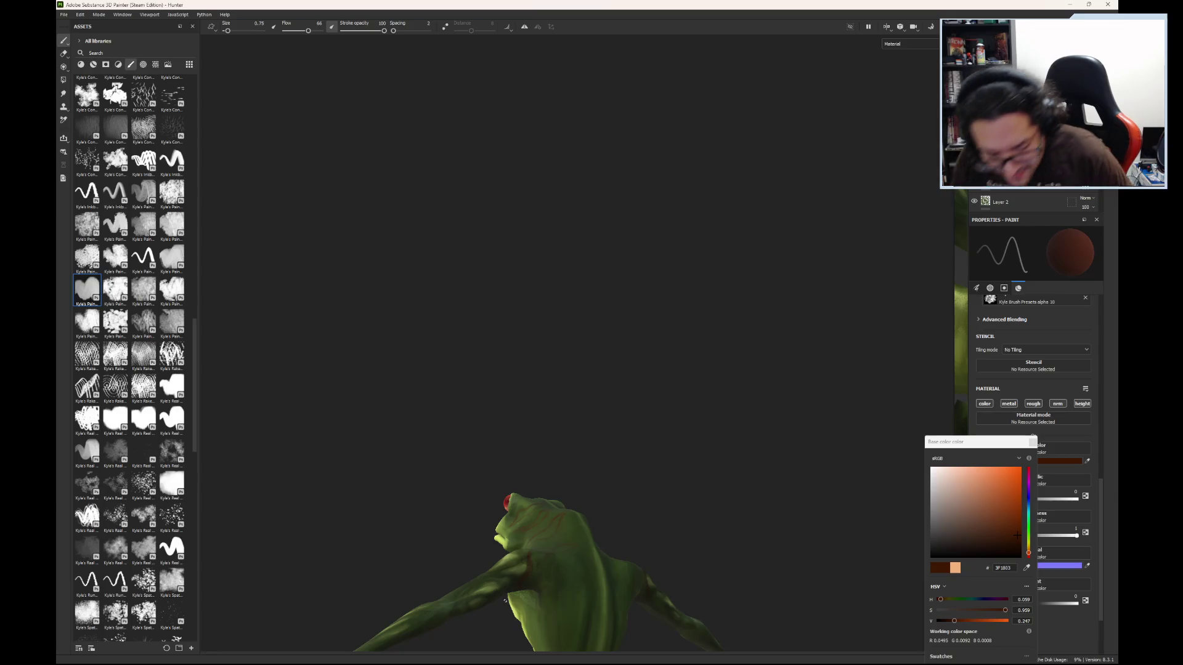
mouse_move(505, 601)
left_mouse_down("alt")
mouse_move(716, 598)
mouse_move(713, 563)
left_mouse_up("alt")
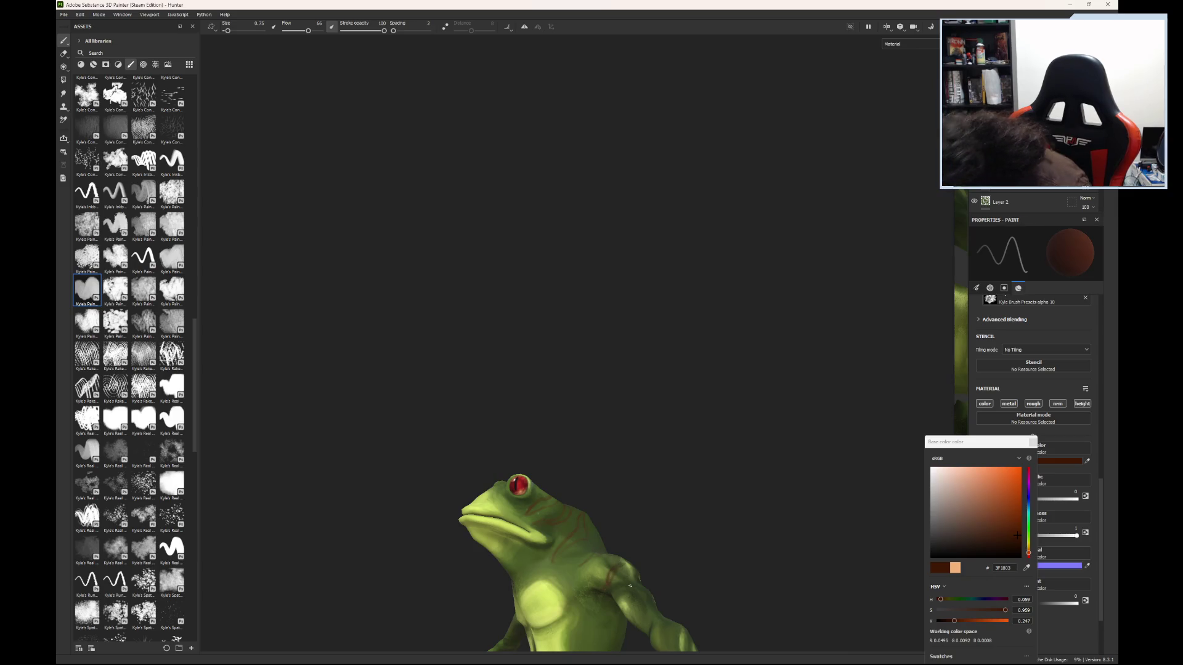
mouse_move(709, 647)
left_mouse_down("alt")
mouse_move(568, 536)
mouse_move(694, 557)
mouse_move(616, 542)
mouse_move(580, 512)
left_mouse_up("alt")
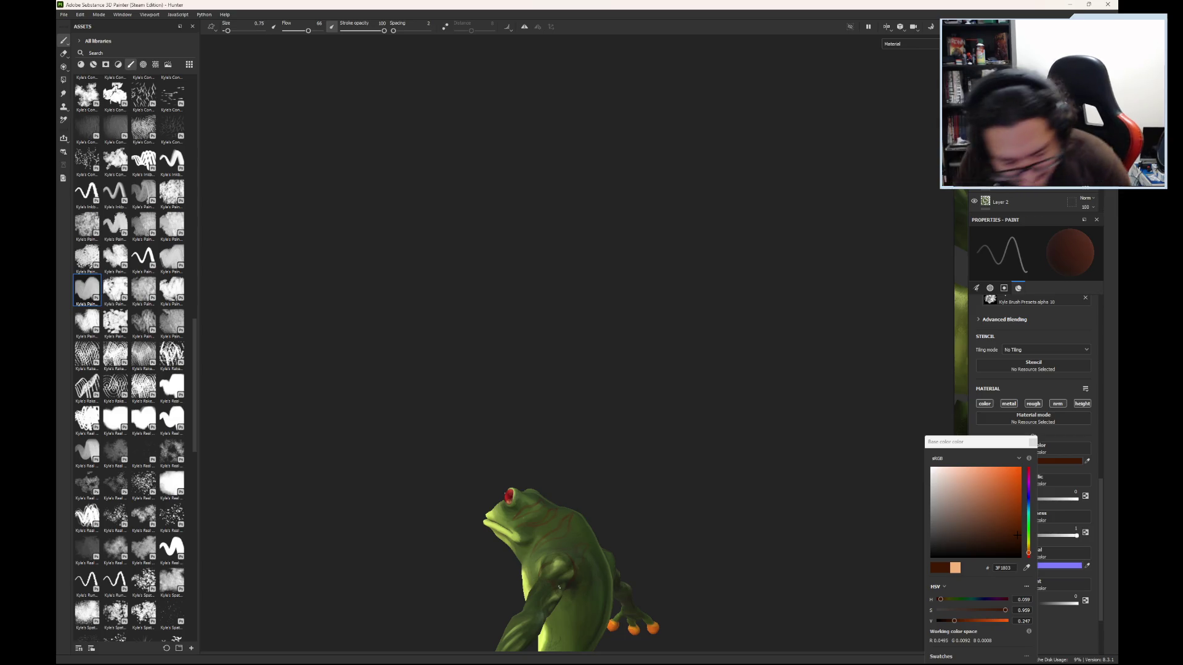
mouse_move(598, 591)
left_mouse_down("alt")
mouse_move(608, 422)
mouse_move(623, 512)
mouse_move(747, 560)
mouse_move(737, 553)
left_mouse_up("alt")
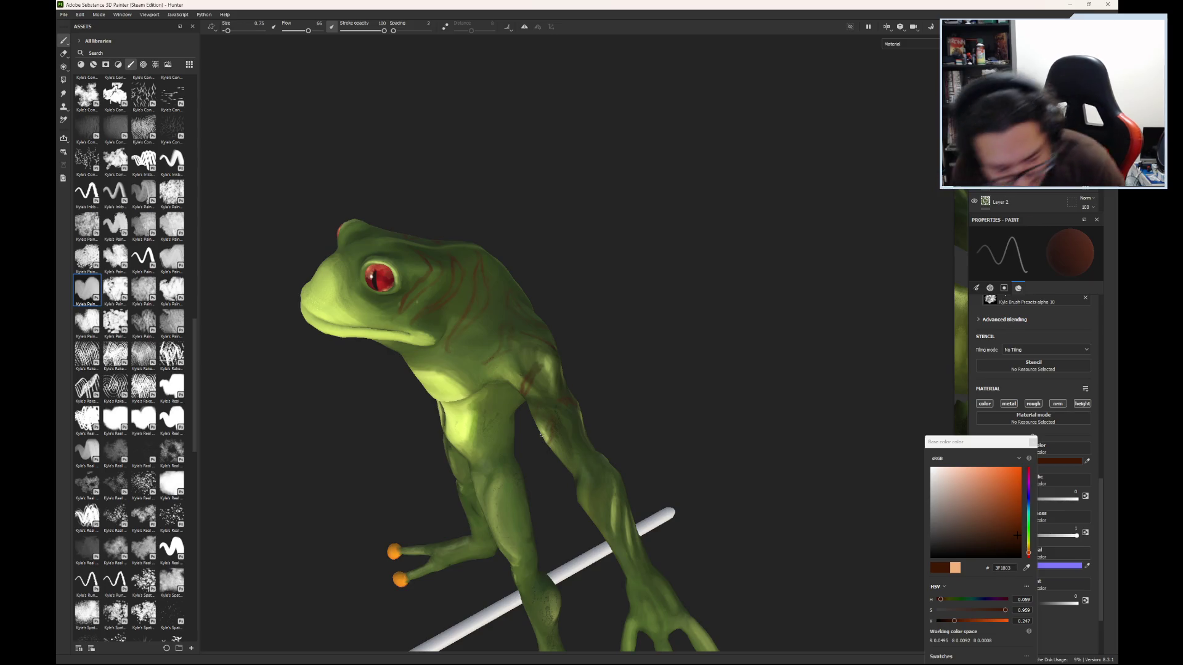
- Orbit below the frog to reach its raised arm and leg for more stripes
left_click_drag(600, 487, 546, 510, "alt")
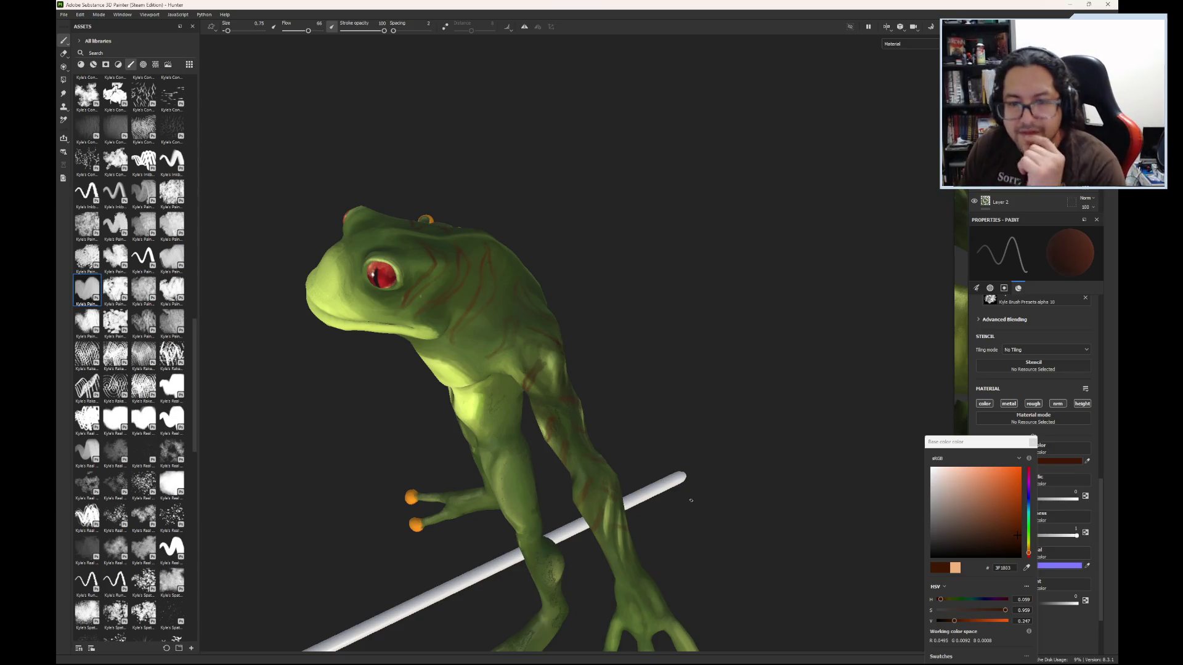
mouse_move(626, 470)
left_mouse_down("alt")
mouse_move(616, 296)
mouse_move(630, 292)
mouse_move(594, 335)
mouse_move(575, 328)
mouse_move(610, 405)
mouse_move(537, 405)
mouse_move(629, 431)
mouse_move(541, 413)
left_mouse_up("alt")
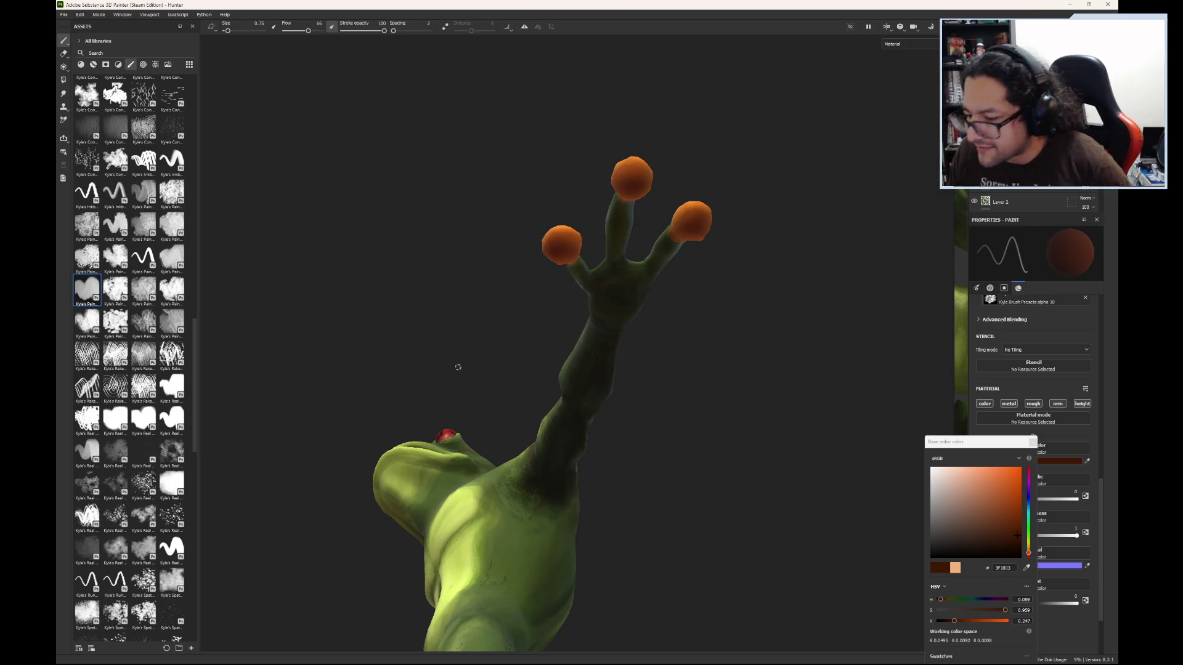
- Rotate the environment lighting around the frog, orbit it upright, and zoom in on its long arm
left_click(152, 15)
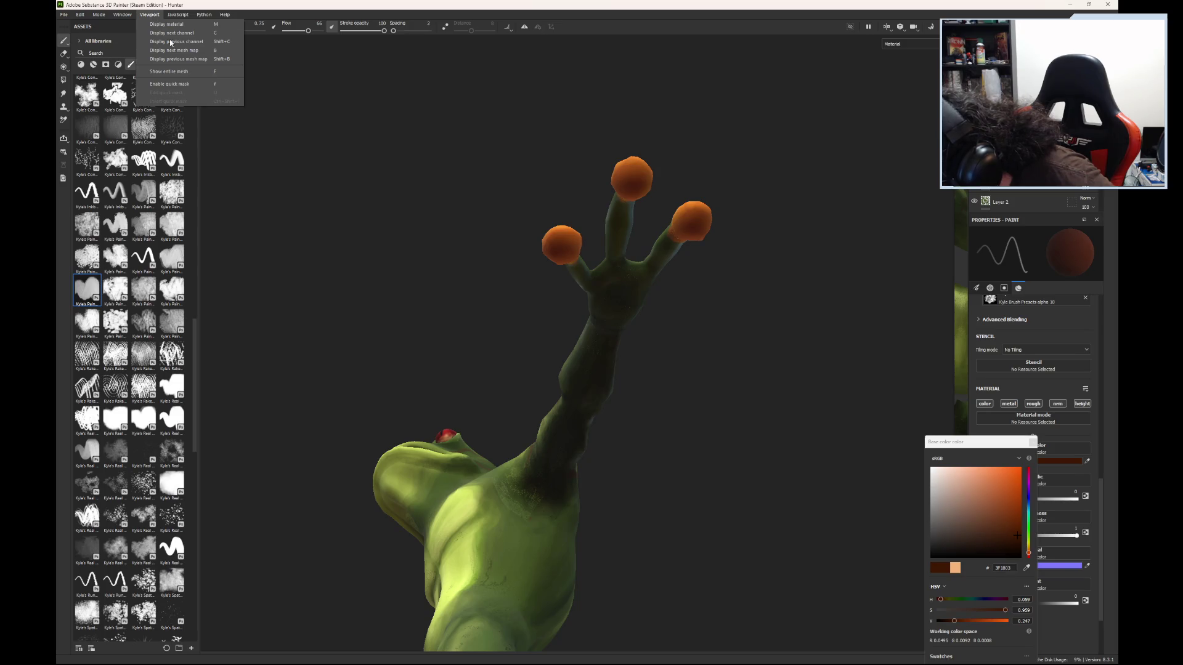
left_click(310, 142)
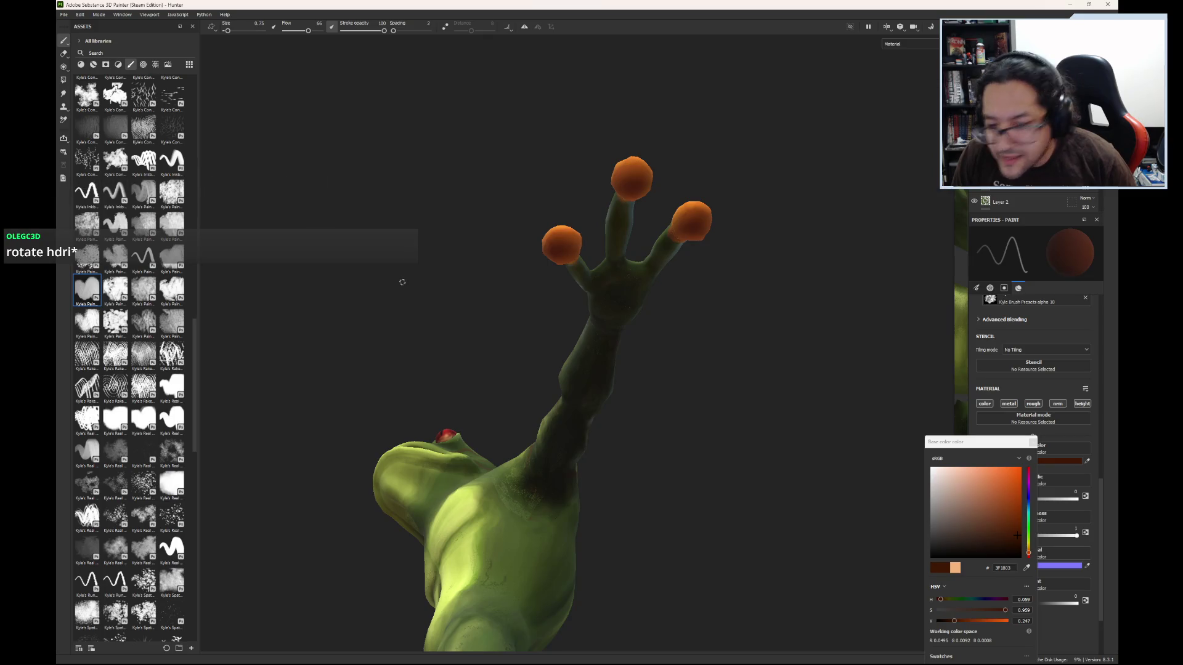
mouse_move(296, 152)
right_mouse_down("shift")
mouse_move(335, 203)
mouse_move(360, 206)
mouse_move(336, 240)
mouse_move(312, 217)
mouse_move(338, 240)
mouse_move(306, 206)
mouse_move(253, 195)
mouse_move(340, 222)
right_mouse_up("shift")
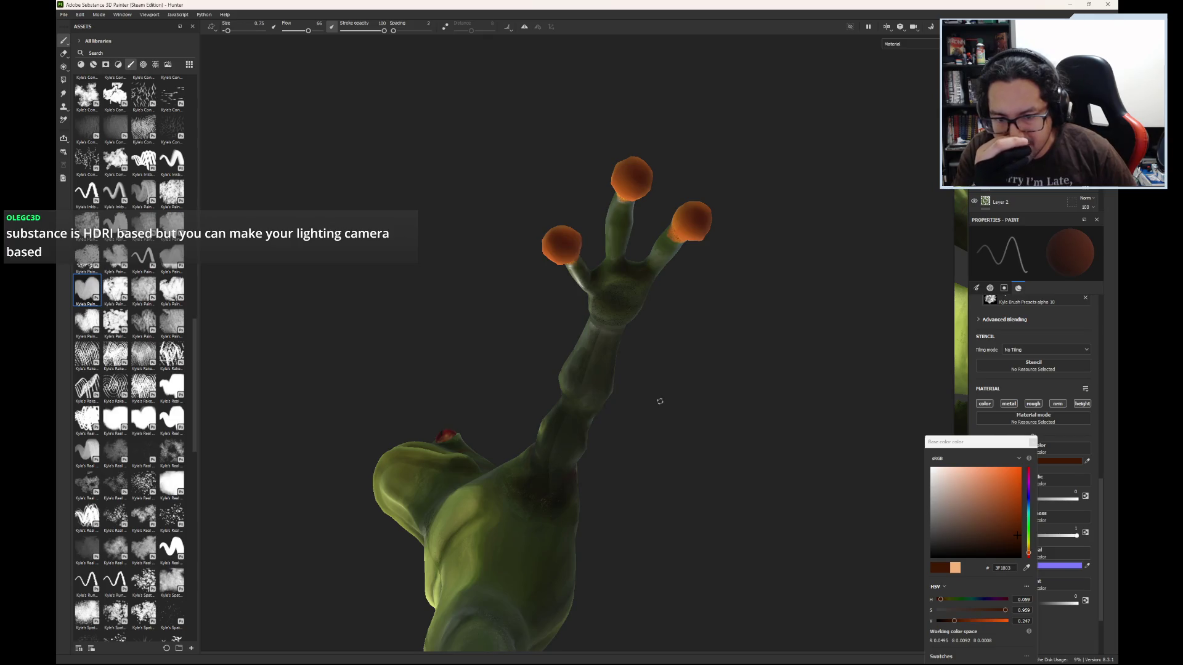
mouse_move(663, 375)
left_mouse_down("alt")
mouse_move(654, 478)
mouse_move(681, 629)
mouse_move(597, 637)
mouse_move(647, 308)
mouse_move(787, 414)
mouse_move(824, 605)
mouse_move(767, 660)
mouse_move(819, 449)
mouse_move(641, 320)
left_mouse_up("alt")
right_click_drag(813, 338, 732, 359, "shift")
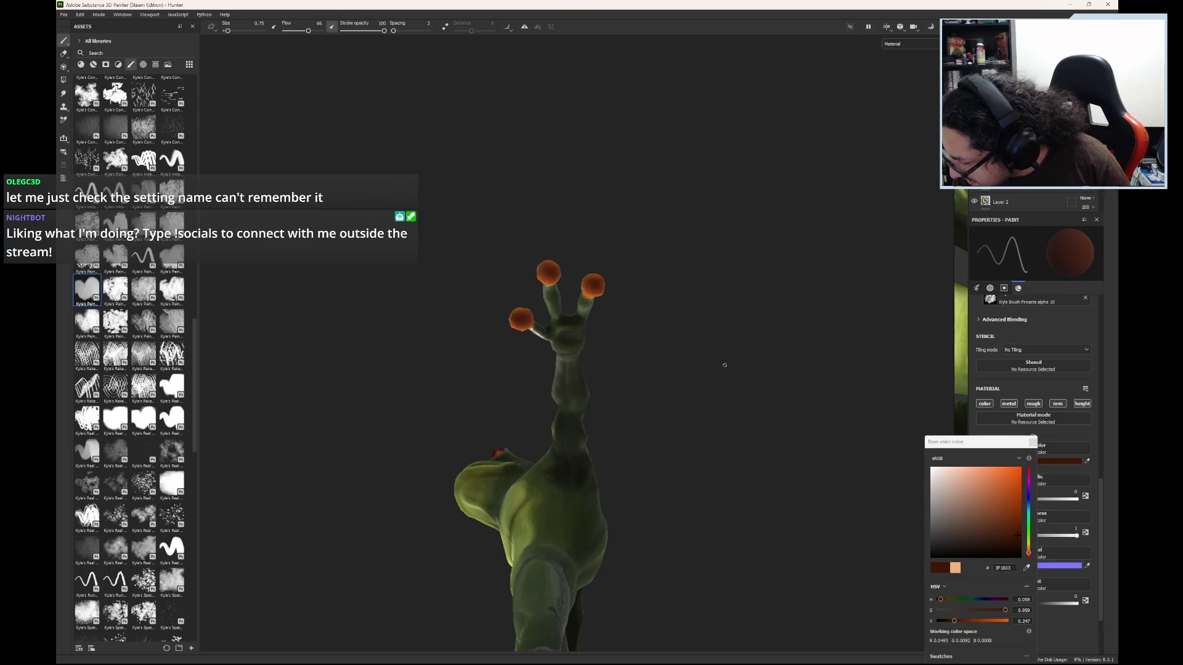
scroll(598, 431, "up", 6)
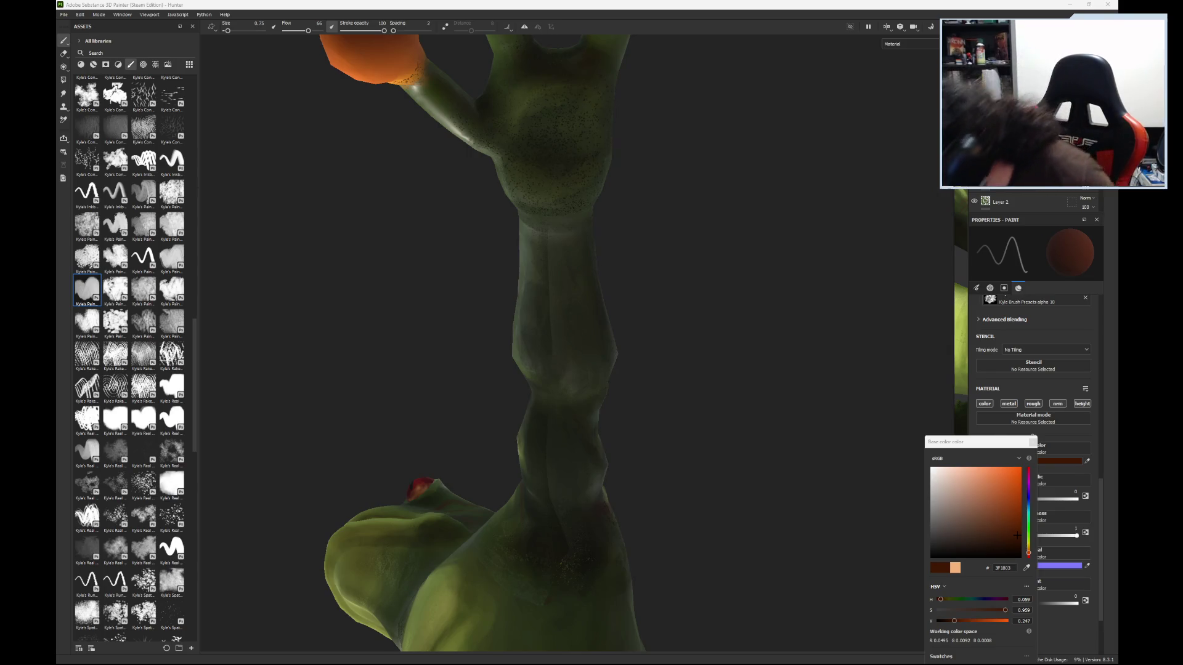
- Paint two dark red-brown stripes across the long arm, then orbit up toward the body
mouse_move(534, 266)
left_mouse_down()
mouse_move(583, 267)
mouse_move(523, 327)
left_mouse_up()
left_click_drag(531, 370, 610, 356)
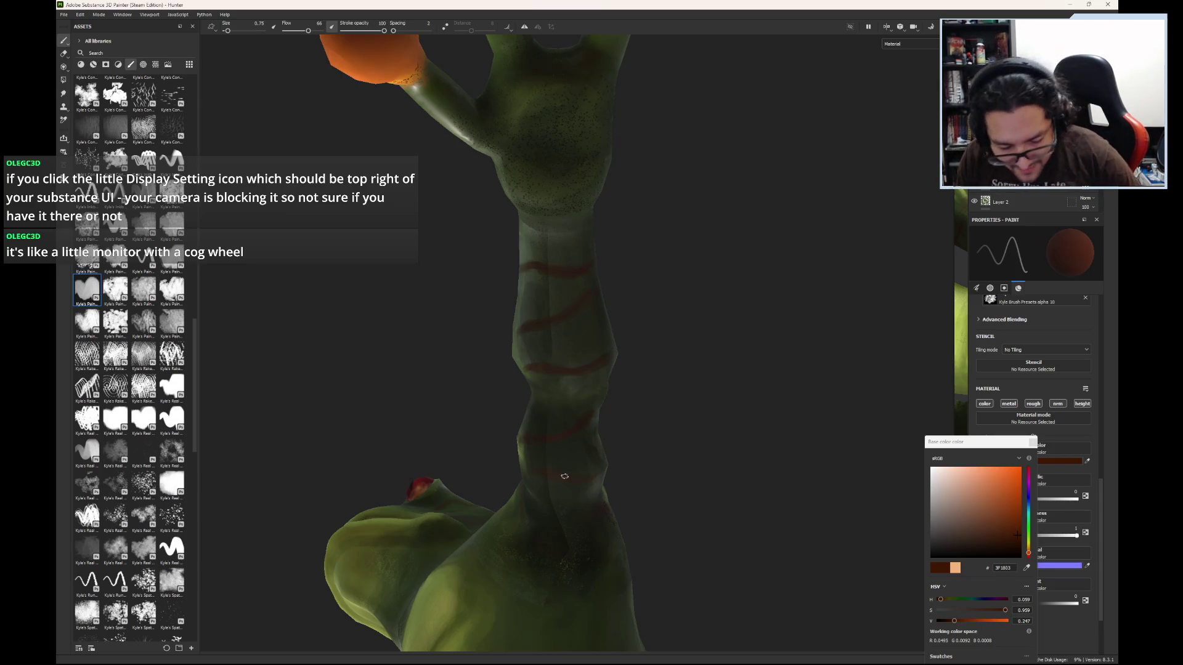
mouse_move(705, 398)
left_mouse_down("alt")
mouse_move(699, 474)
mouse_move(655, 449)
mouse_move(710, 478)
mouse_move(714, 464)
mouse_move(697, 475)
mouse_move(642, 465)
mouse_move(721, 449)
left_mouse_up("alt")
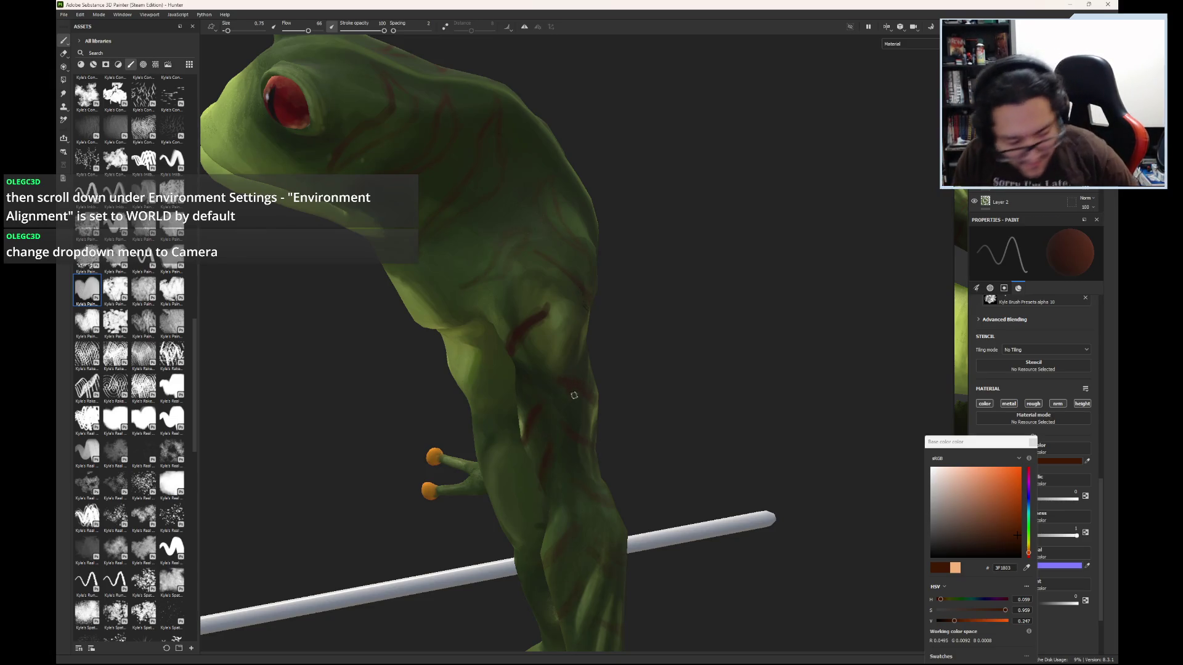
- Orbit the camera around to view the striped frog from behind
mouse_move(573, 396)
left_mouse_down("alt")
mouse_move(507, 346)
mouse_move(497, 318)
left_mouse_up("alt")
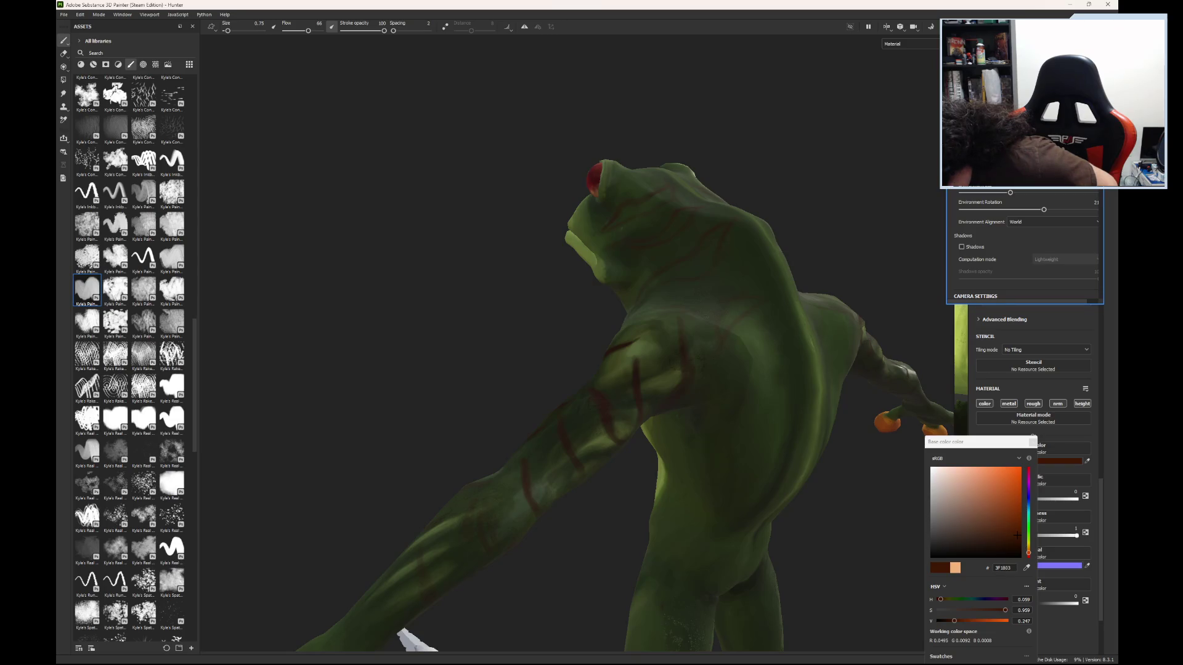
- Change Environment Alignment in Display Settings from World to Camera
scroll(1025, 247, "down", 5)
scroll(1100, 190, "down", 5)
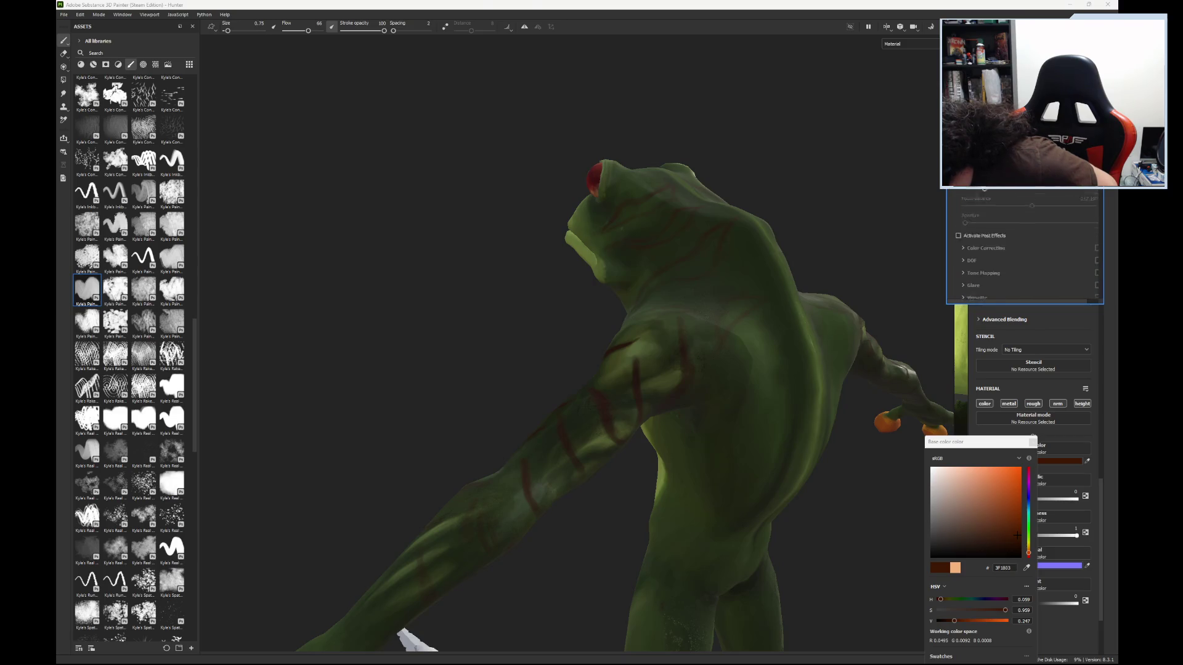
scroll(1099, 210, "down", 5)
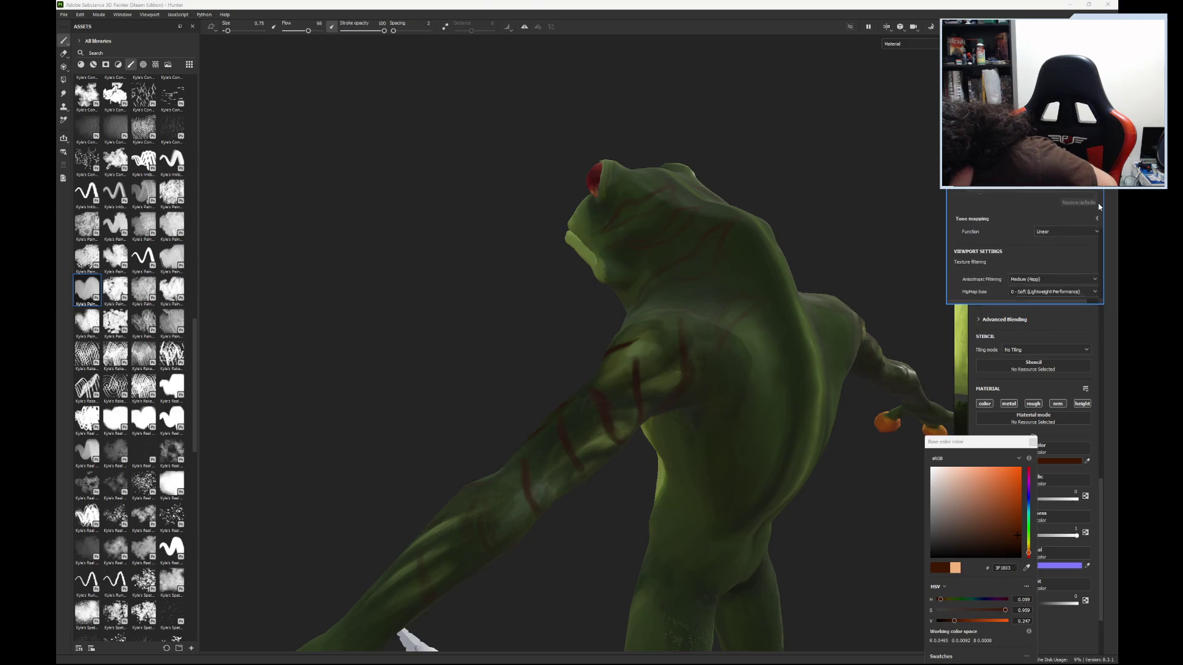
scroll(1099, 236, "down", 1)
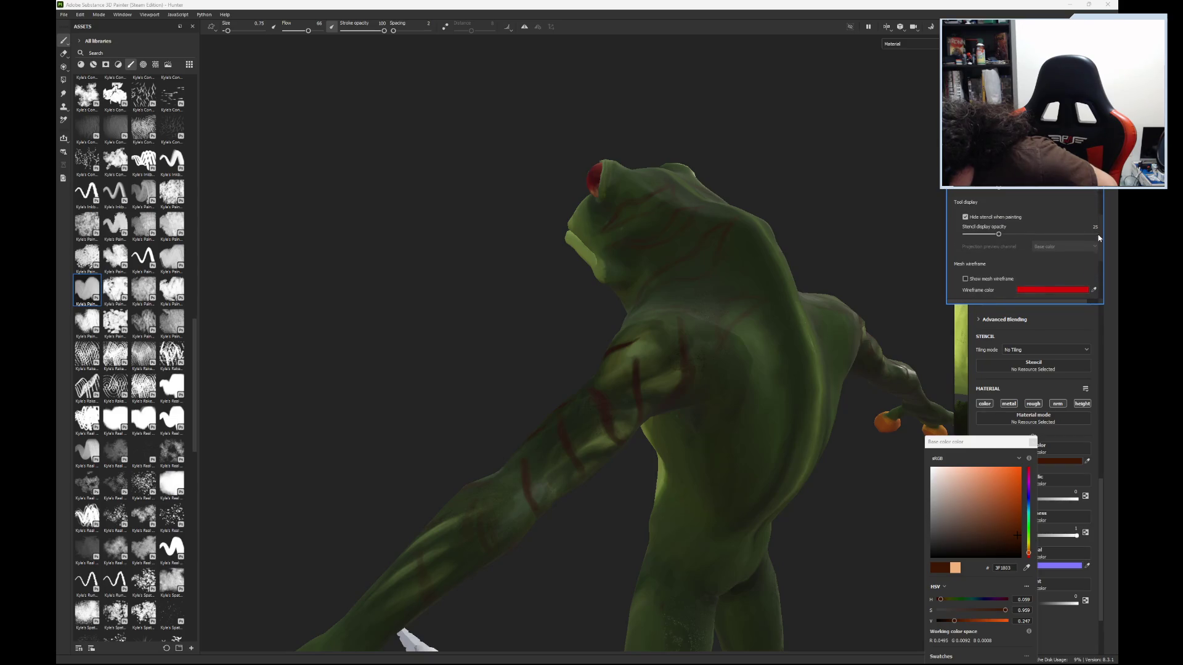
scroll(1099, 246, "up", 4)
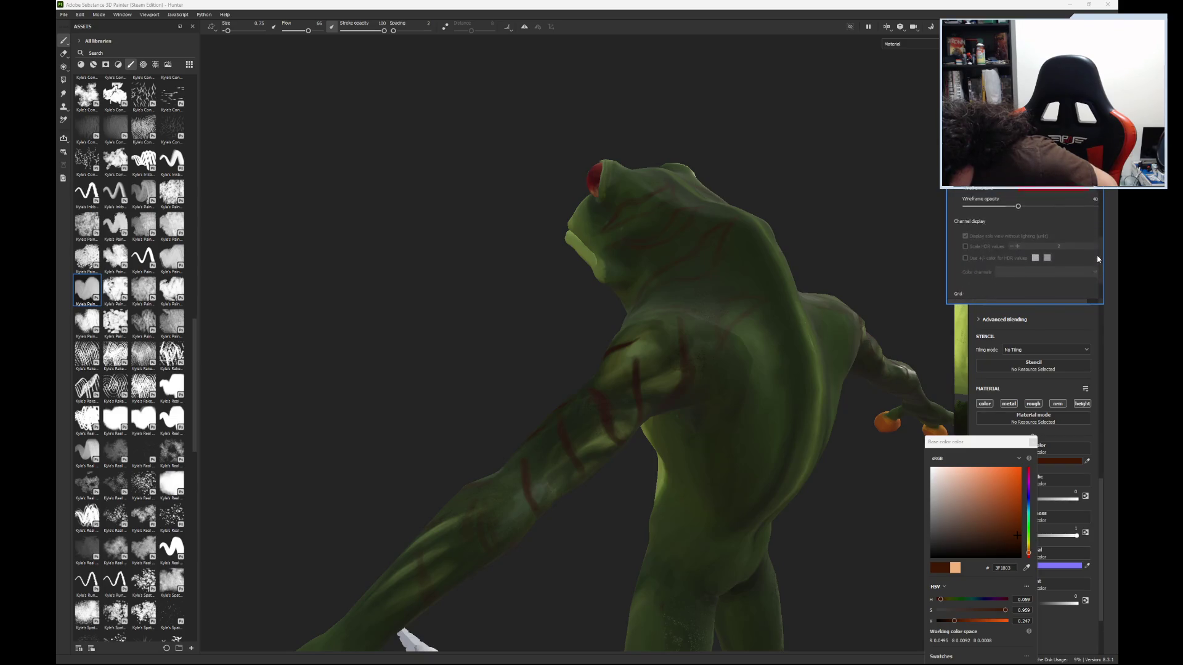
scroll(1099, 267, "up", 5)
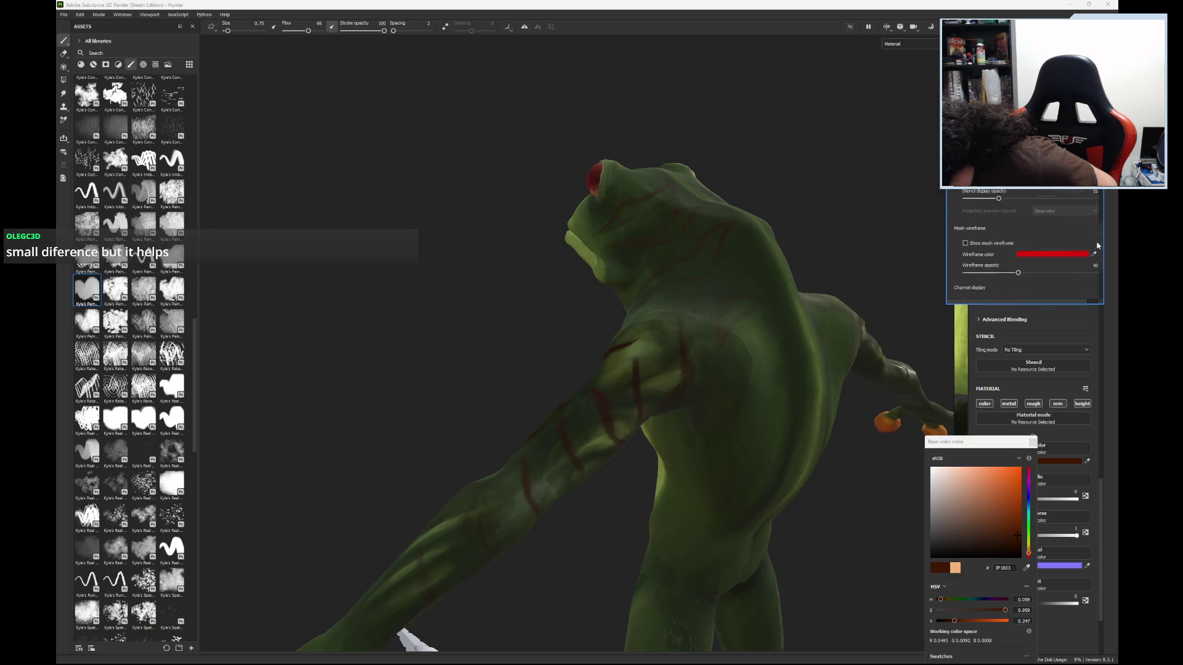
scroll(1099, 218, "down", 10)
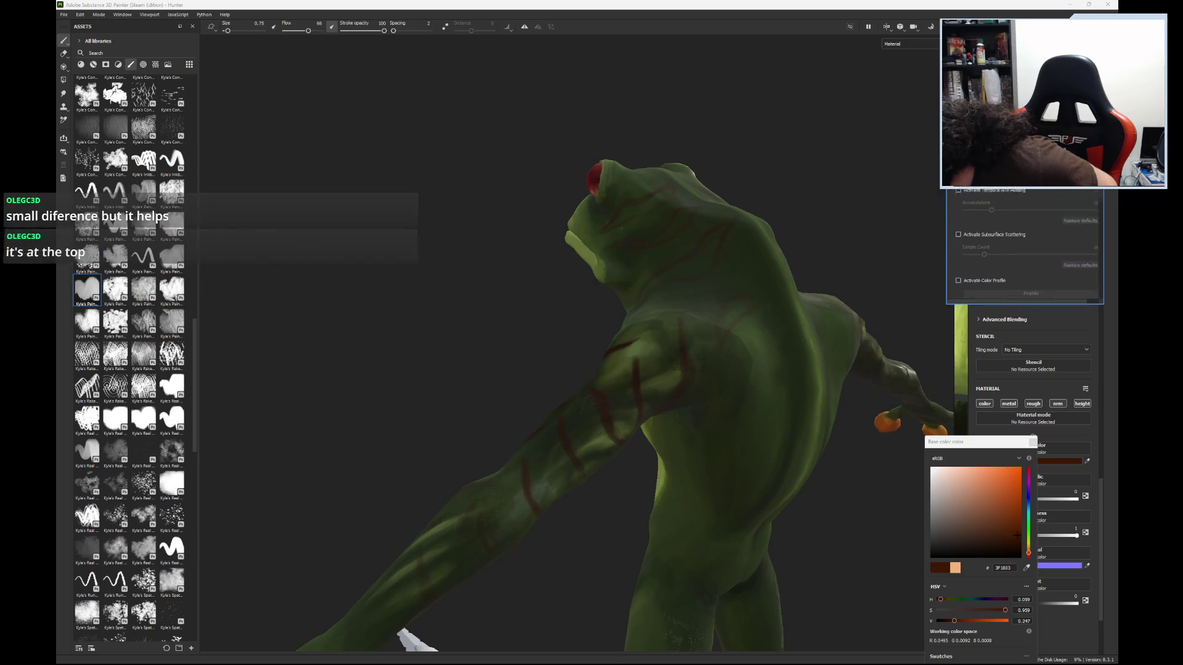
scroll(1025, 246, "up", 4)
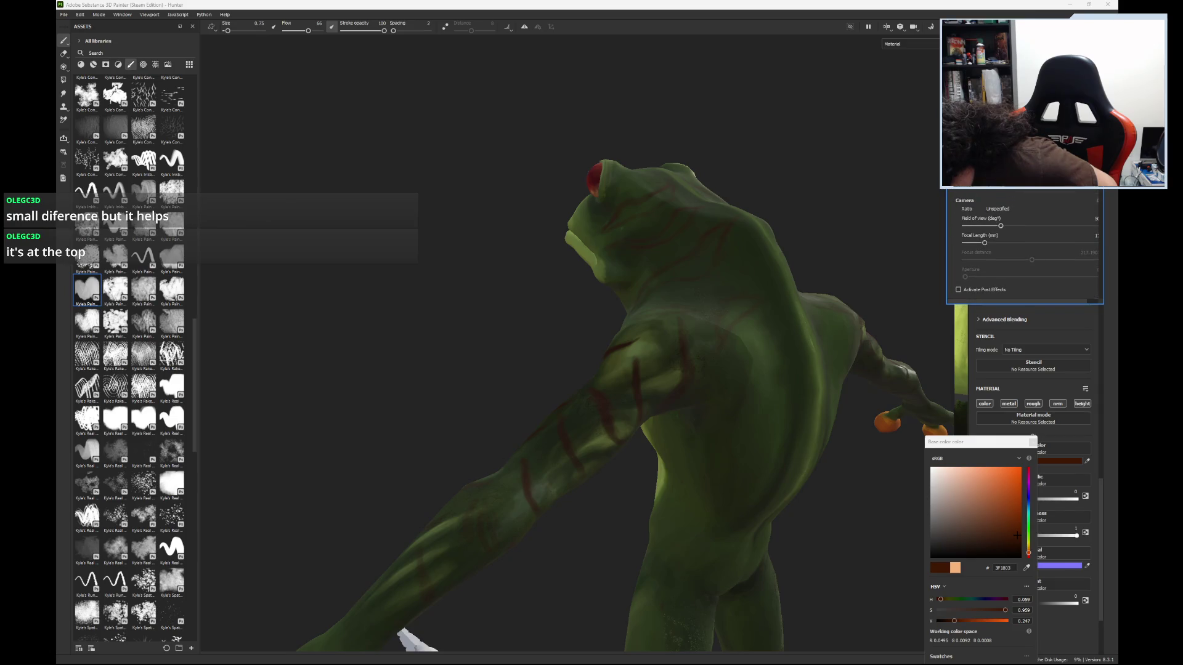
scroll(1025, 247, "up", 4)
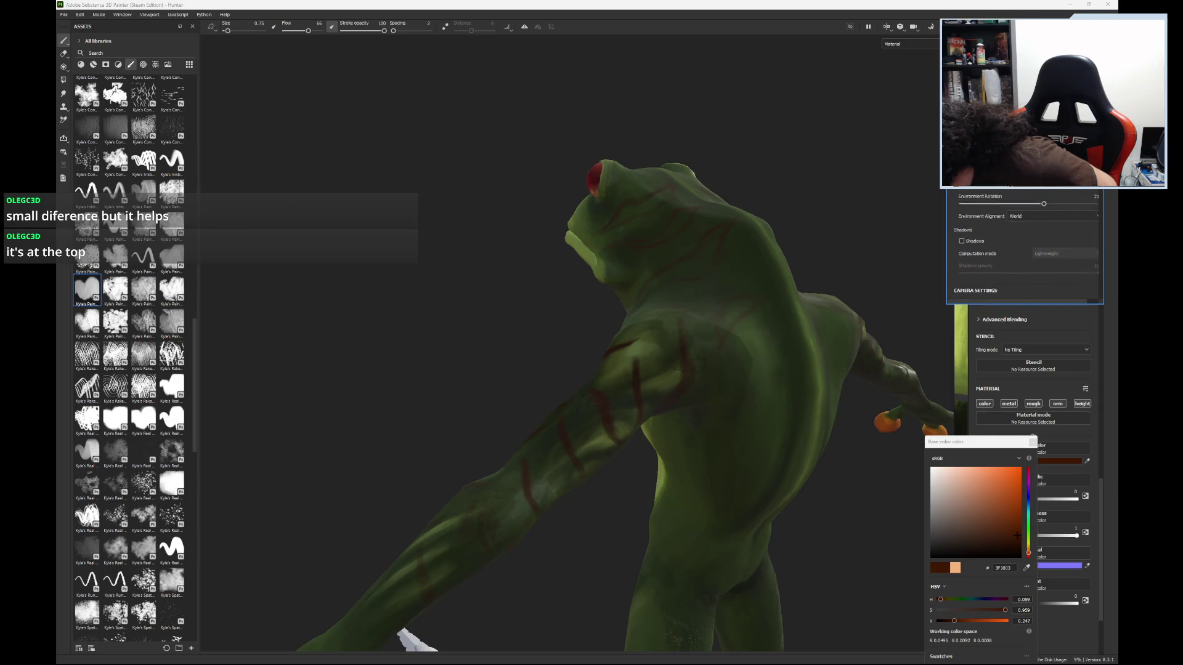
left_click(1097, 227)
left_click(1055, 241)
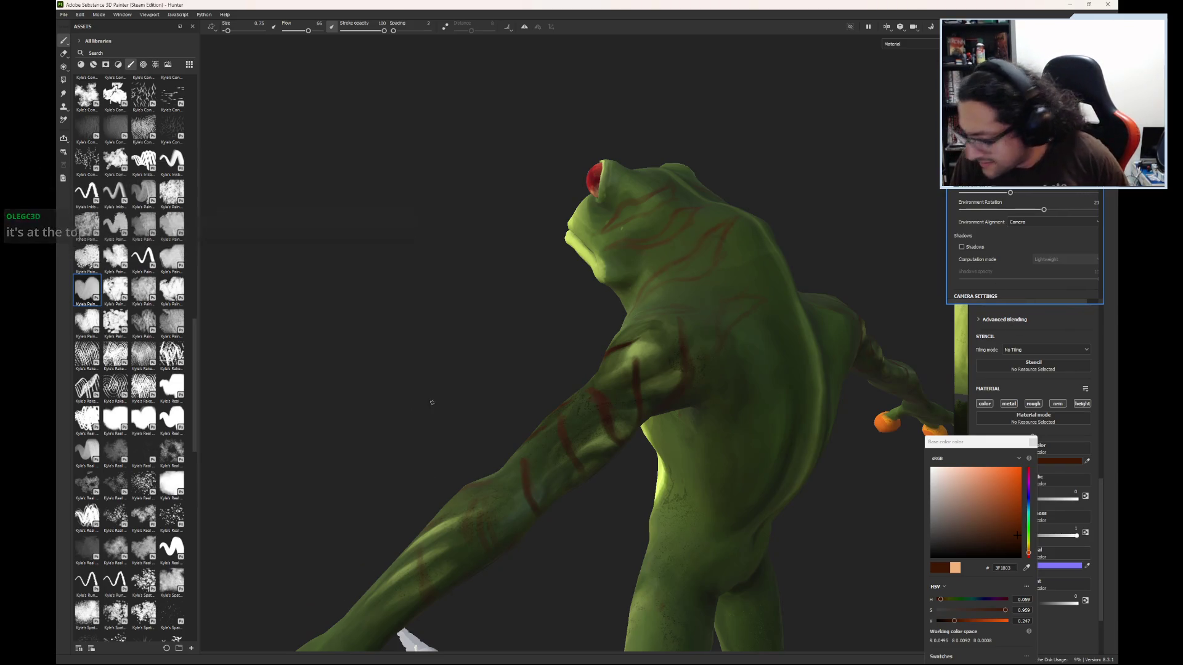
- Orbit up along the raised arm and zoom in on the frog's head and torso
mouse_move(559, 374)
left_mouse_down("alt")
mouse_move(561, 395)
mouse_move(648, 173)
mouse_move(657, 111)
mouse_move(608, 150)
mouse_move(628, 429)
mouse_move(627, 395)
mouse_move(647, 370)
mouse_move(677, 400)
mouse_move(824, 275)
mouse_move(628, 475)
left_mouse_up("alt")
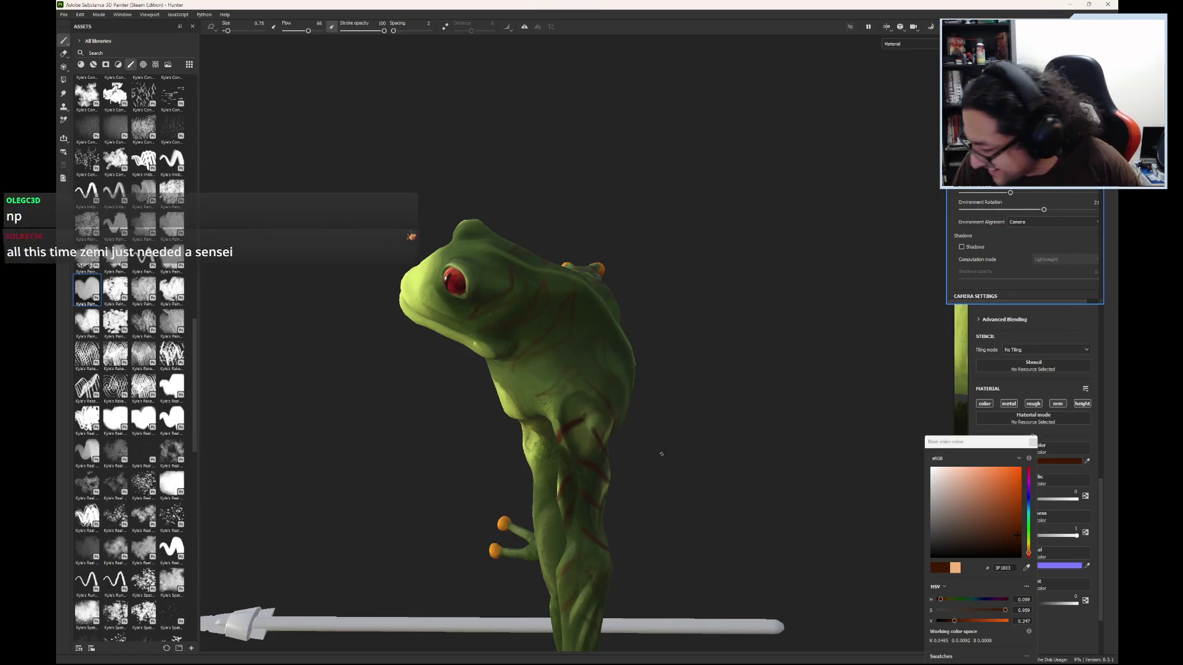
scroll(660, 454, "up", 3)
mouse_move(666, 454)
left_mouse_down("alt")
mouse_move(719, 460)
mouse_move(663, 429)
mouse_move(501, 187)
mouse_move(650, 100)
mouse_move(682, 172)
mouse_move(677, 414)
mouse_move(766, 396)
mouse_move(850, 400)
mouse_move(801, 454)
mouse_move(691, 292)
mouse_move(655, 283)
mouse_move(567, 468)
mouse_move(727, 523)
mouse_move(808, 372)
mouse_move(795, 275)
mouse_move(766, 423)
mouse_move(692, 527)
mouse_move(658, 549)
mouse_move(690, 530)
mouse_move(471, 565)
mouse_move(648, 586)
mouse_move(567, 436)
mouse_move(576, 391)
mouse_move(586, 431)
mouse_move(573, 357)
mouse_move(578, 398)
left_mouse_up("alt")
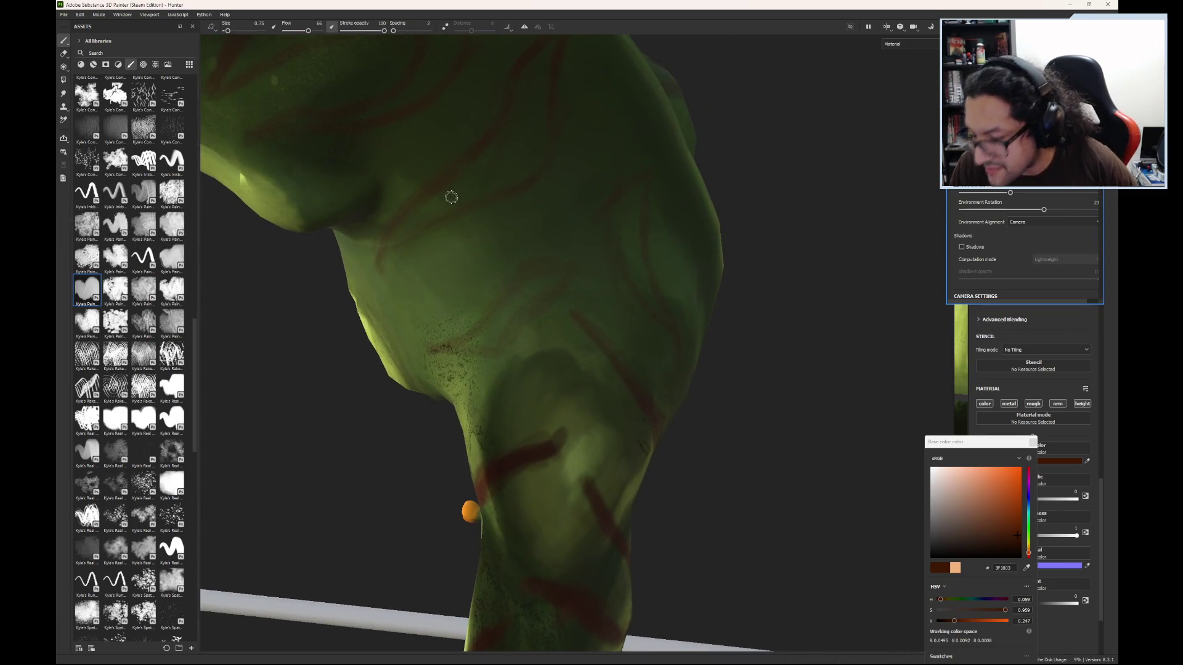
- Save the frog texturing project from the File menu
left_click(63, 14)
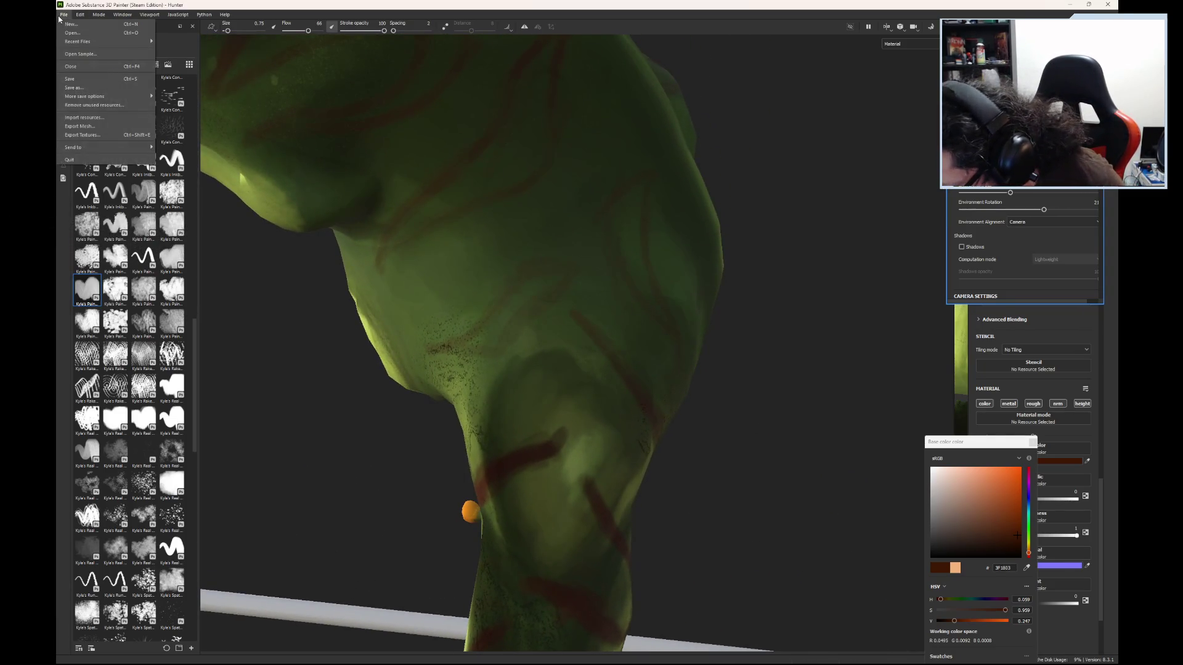
left_click(73, 80)
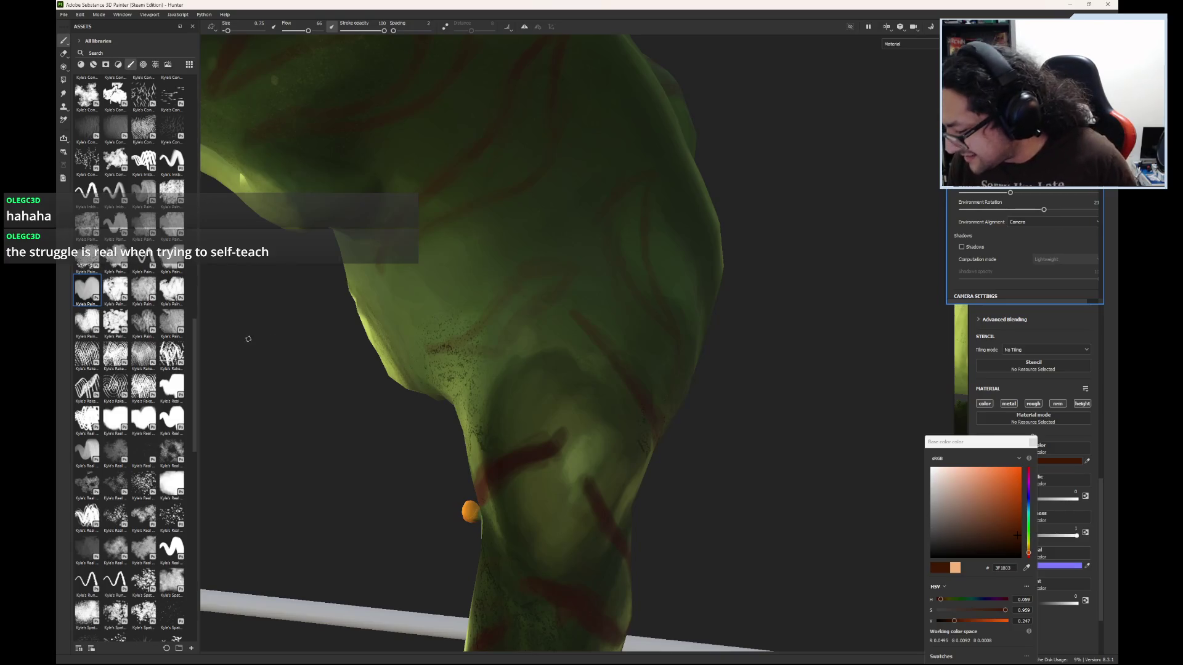
- Orbit from the leg close-up up to the frog's head and red eye
mouse_move(502, 383)
left_mouse_down("alt")
mouse_move(478, 362)
mouse_move(520, 493)
mouse_move(509, 475)
left_mouse_up("alt")
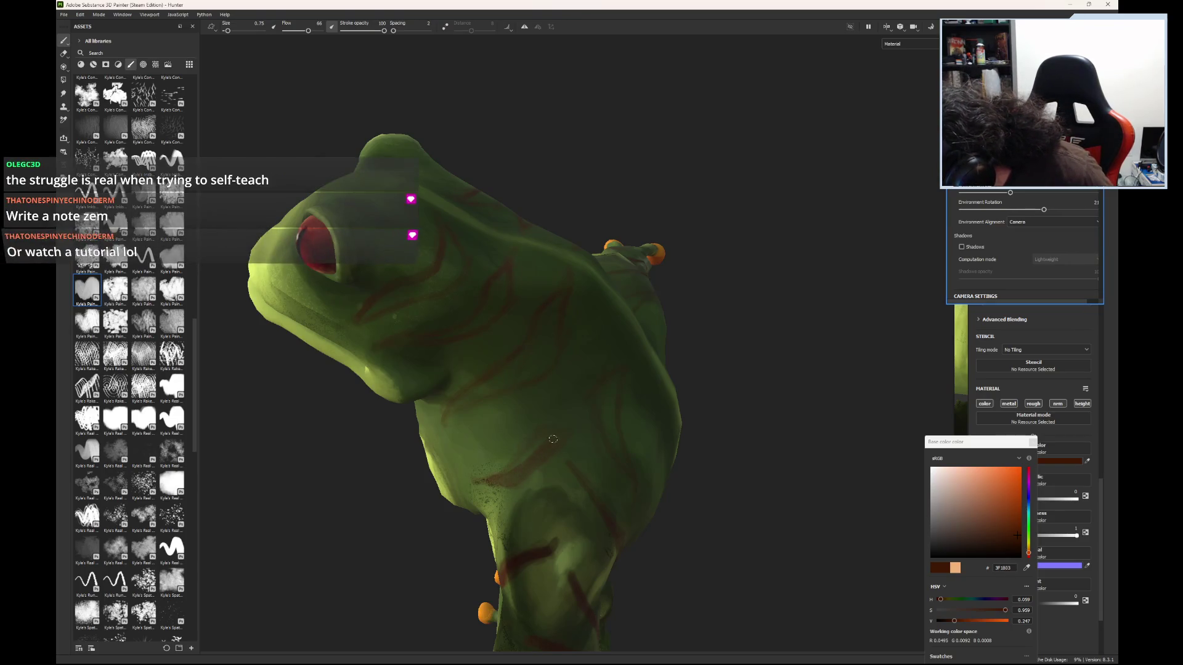
- Raise brush flow to 100, then darken, widen and extend the red stripe down the back
left_click_drag(308, 30, 327, 30)
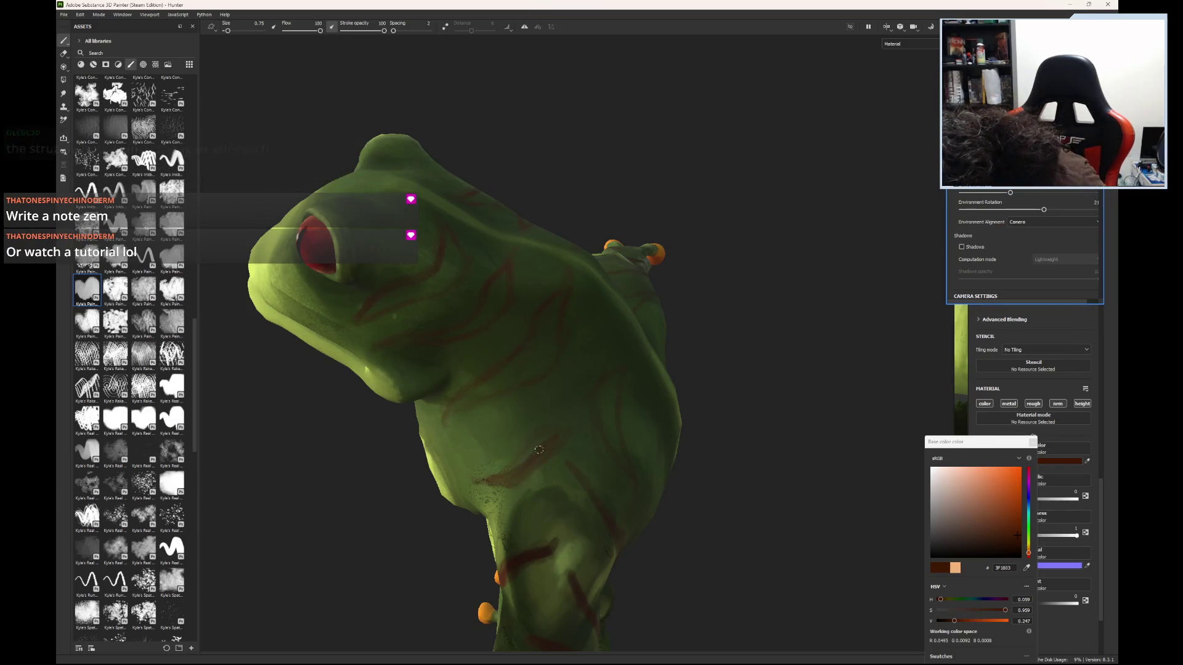
left_click_drag(526, 465, 492, 479)
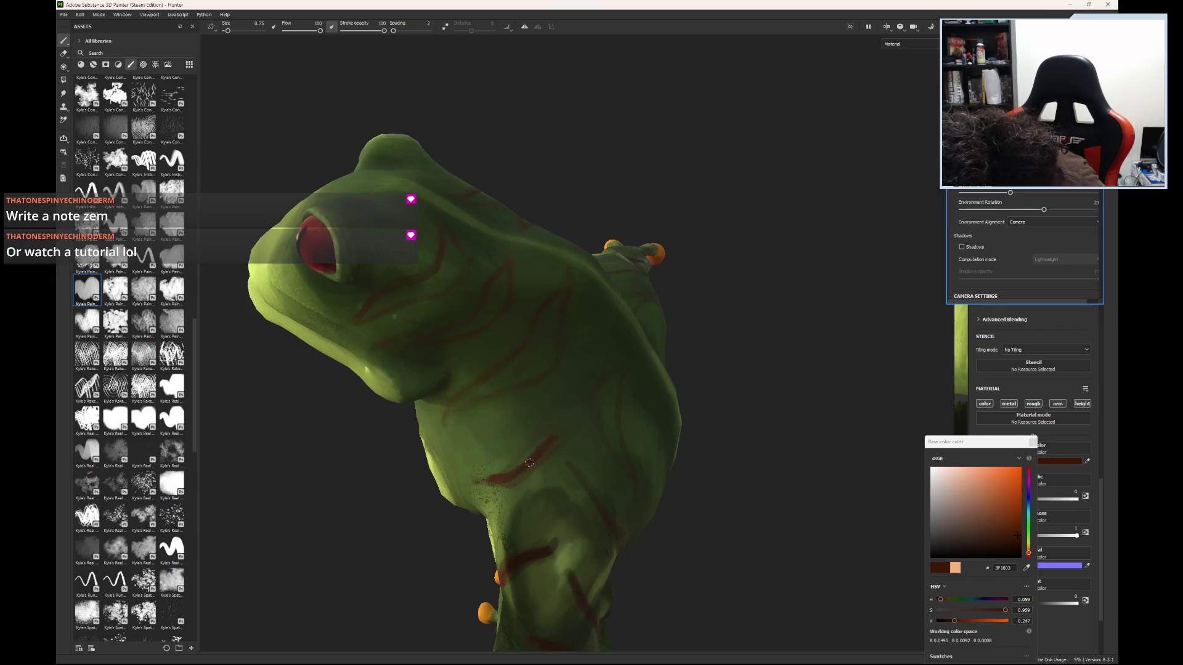
left_click_drag(546, 437, 482, 480)
left_click_drag(544, 443, 520, 469)
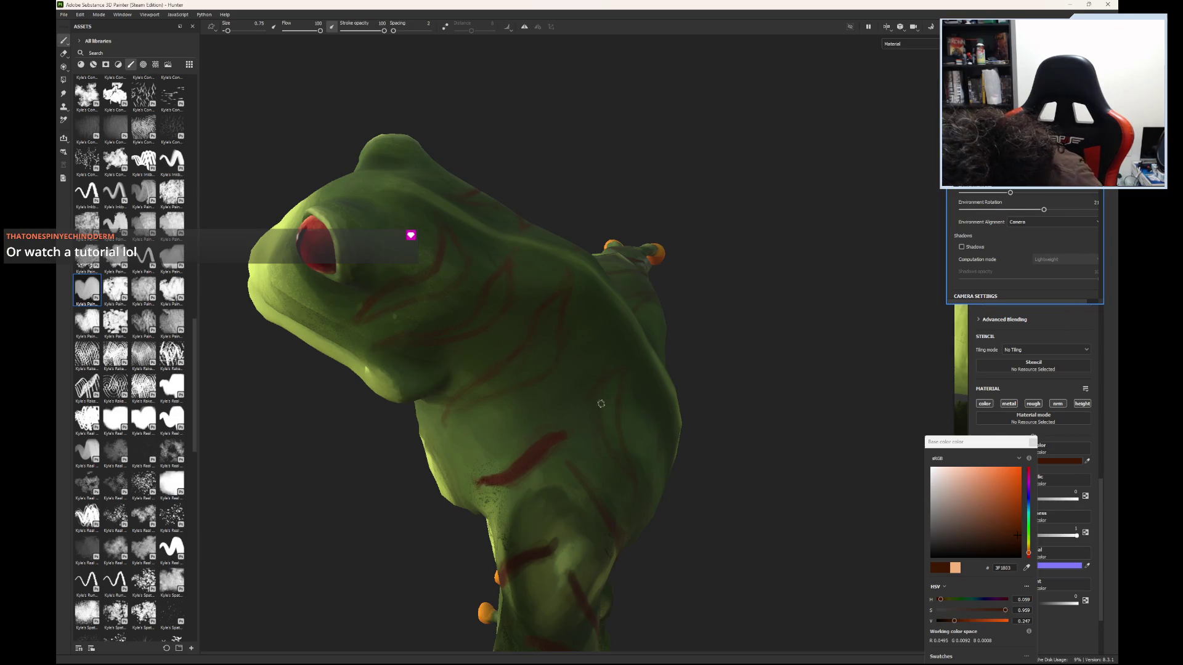
- Paint new dark red stripes on the body and back, extending up to below the eye
mouse_move(602, 411)
left_mouse_down()
mouse_move(613, 448)
mouse_move(611, 384)
left_mouse_up()
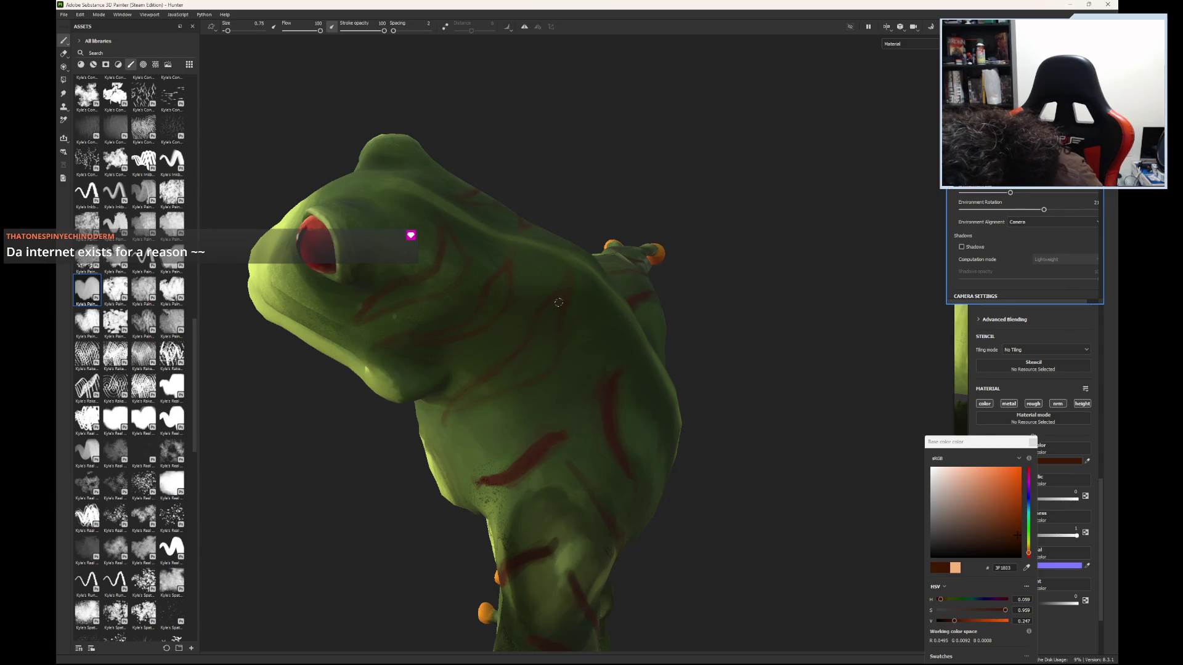
mouse_move(513, 359)
left_mouse_down()
mouse_move(448, 419)
mouse_move(549, 311)
left_mouse_up()
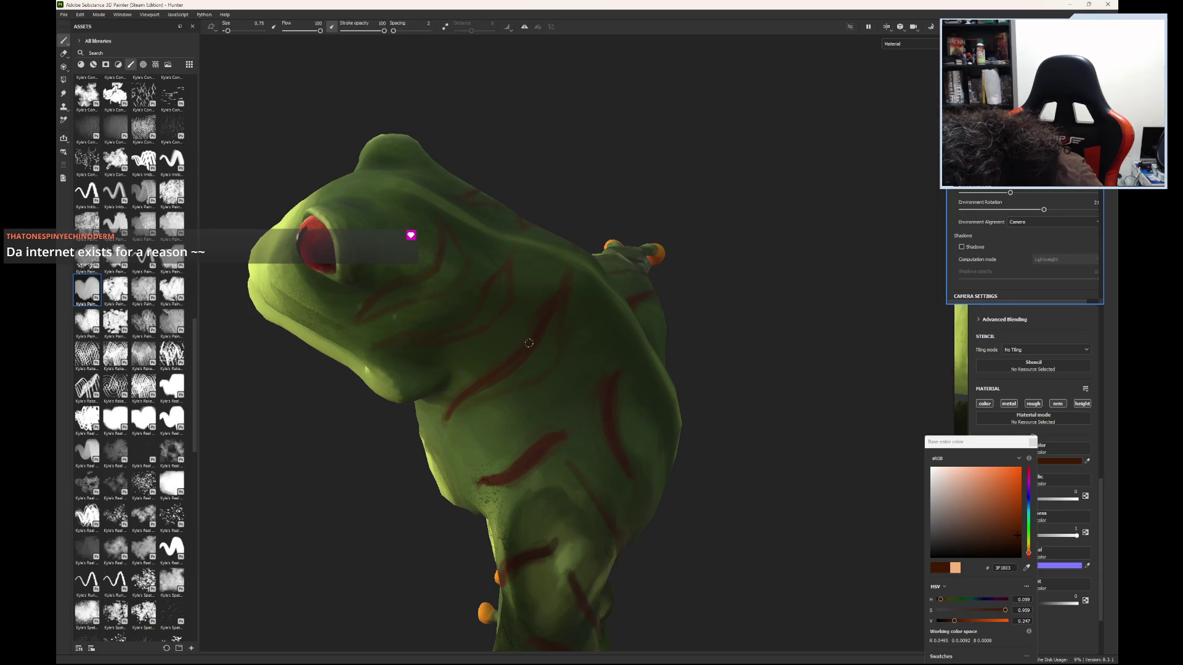
mouse_move(454, 406)
left_mouse_down()
mouse_move(509, 376)
mouse_move(563, 294)
mouse_move(528, 356)
left_mouse_up()
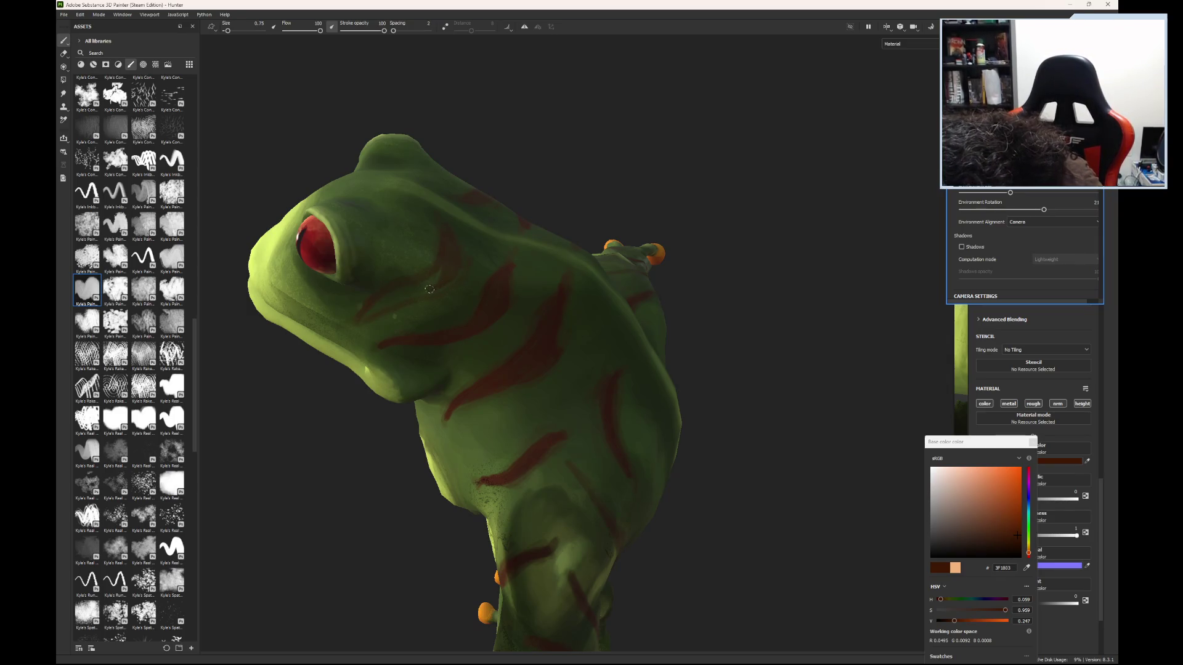
mouse_move(363, 319)
left_mouse_down()
mouse_move(441, 278)
mouse_move(380, 305)
left_mouse_up()
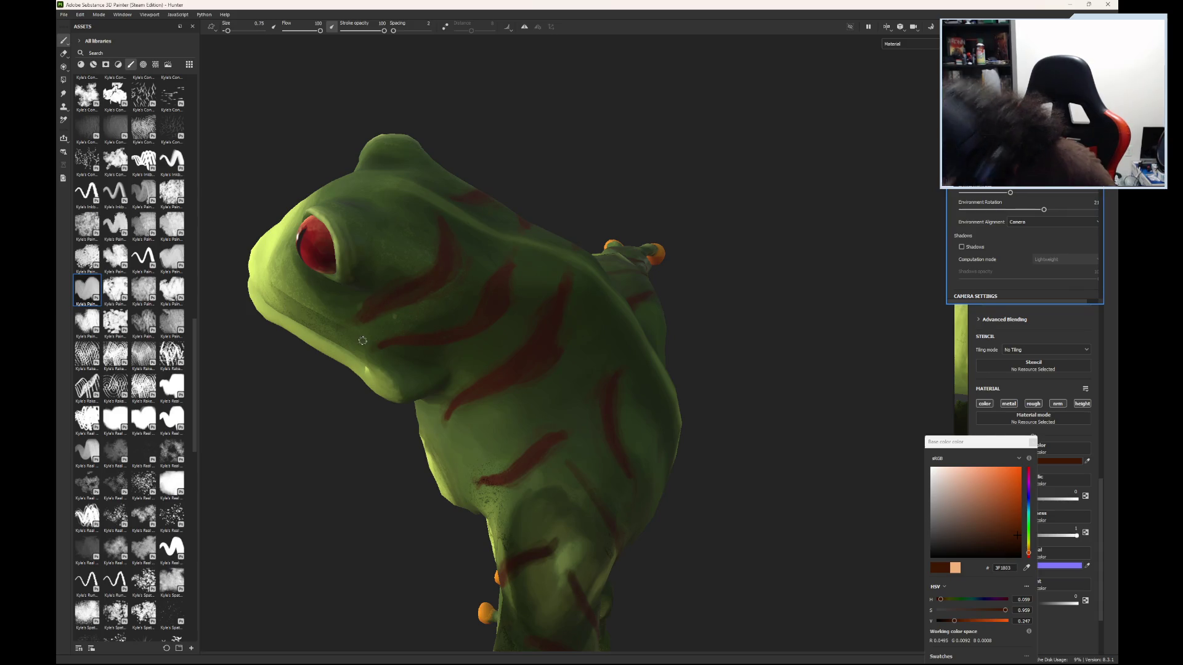
- Orbit the camera to a close-up of the frog's striped raised arm
mouse_move(565, 434)
left_mouse_down("alt")
mouse_move(653, 557)
mouse_move(604, 428)
mouse_move(567, 483)
mouse_move(451, 236)
mouse_move(629, 164)
mouse_move(623, 182)
mouse_move(622, 159)
left_mouse_up("alt")
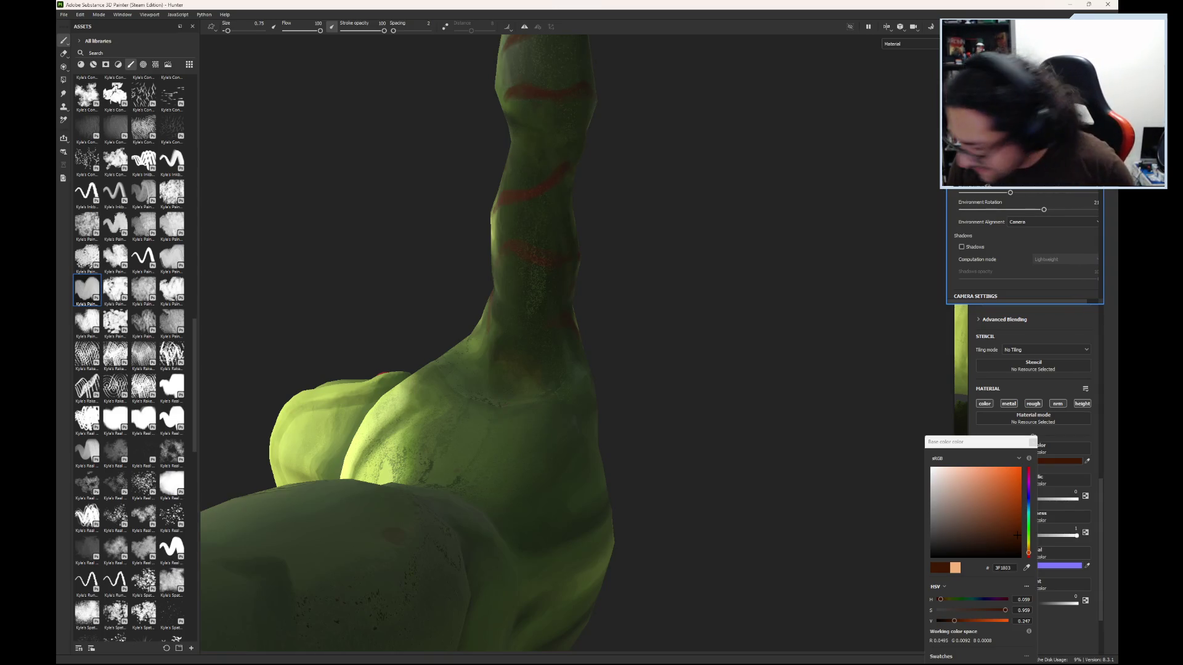
- Orbit around the raised arm until it points upward beside the head
mouse_move(708, 642)
left_mouse_down("alt")
mouse_move(631, 348)
mouse_move(763, 476)
mouse_move(737, 376)
mouse_move(684, 380)
left_mouse_up("alt")
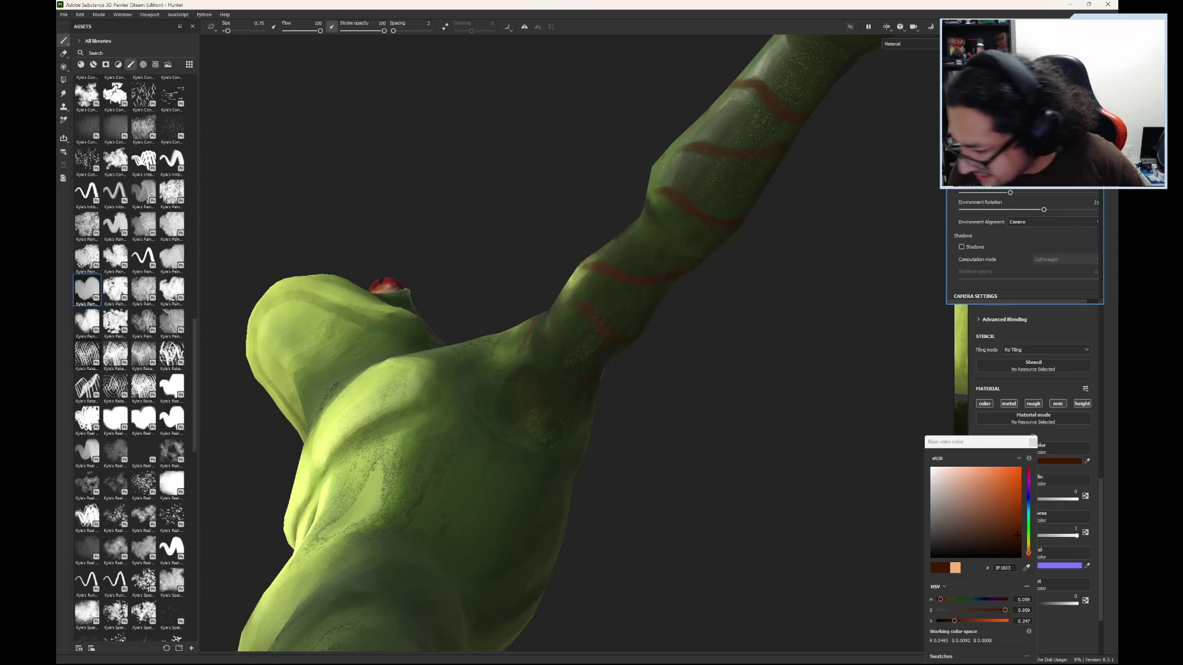
left_click_drag(475, 192, 470, 194, "alt")
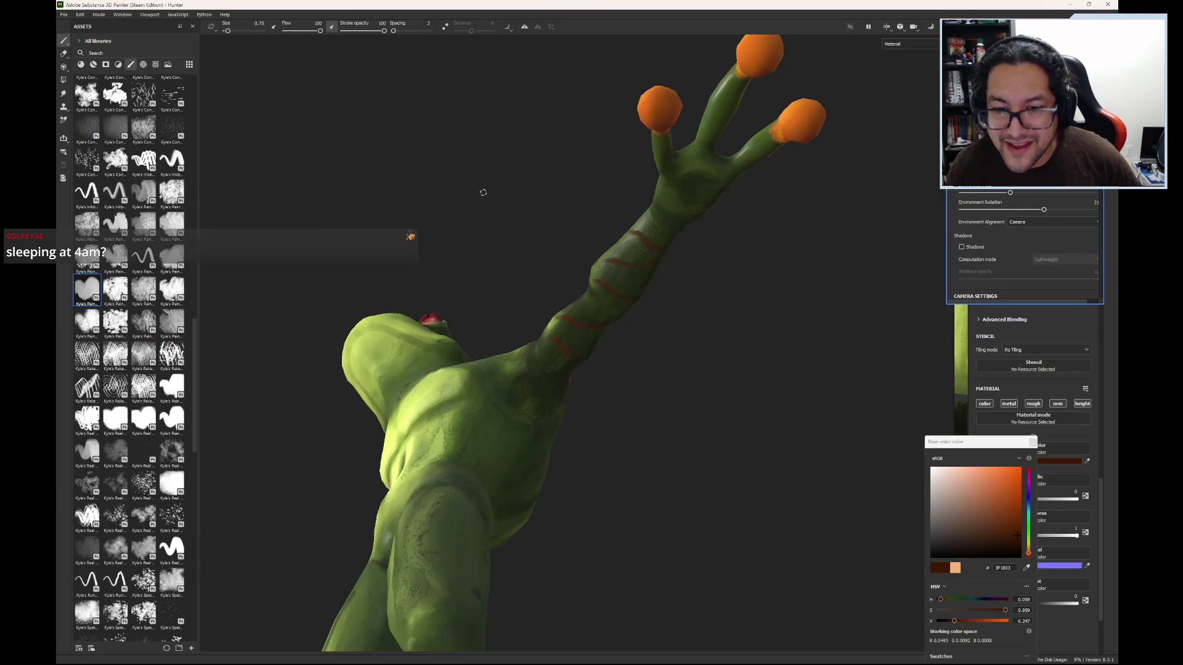
- Orbit out to show the whole frog, including the full arm and orange fingertips
mouse_move(465, 172)
left_mouse_down("alt")
mouse_move(435, 292)
mouse_move(338, 457)
mouse_move(269, 380)
mouse_move(385, 441)
mouse_move(262, 385)
mouse_move(216, 348)
mouse_move(246, 238)
mouse_move(375, 238)
mouse_move(360, 383)
mouse_move(314, 483)
mouse_move(277, 520)
mouse_move(253, 470)
mouse_move(560, 345)
left_mouse_up("alt")
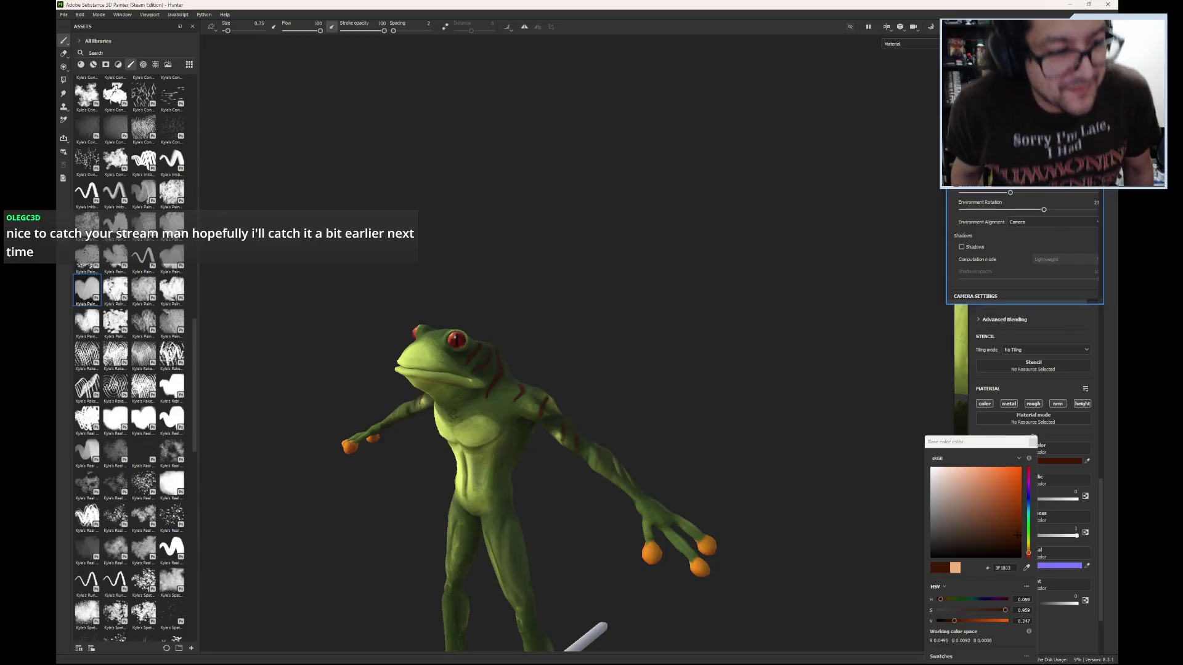